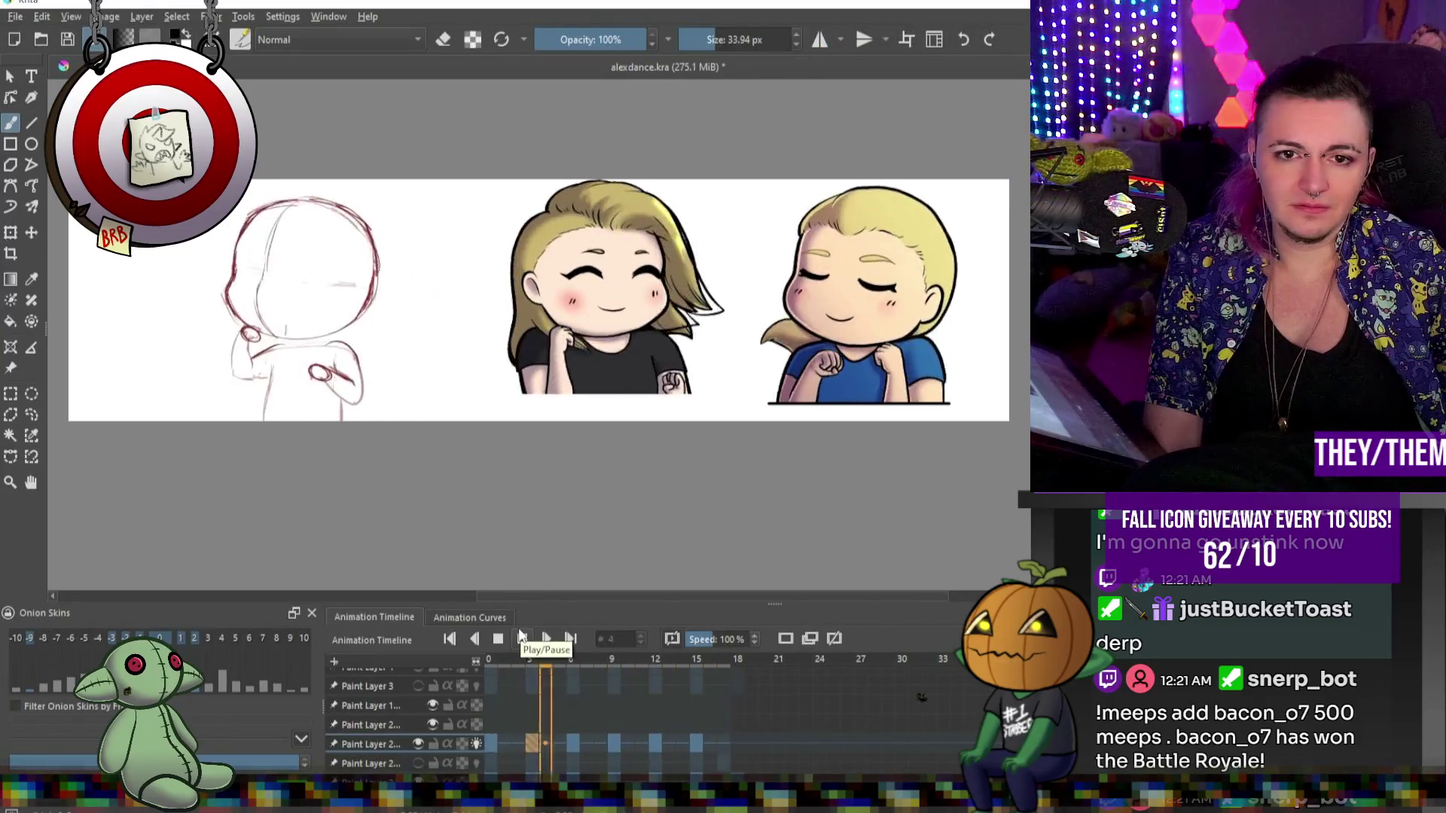
# Pause playback and check the hair poses on frames 0, 3 and 6 of Paint Layer 2.
pyautogui.click(497, 639)
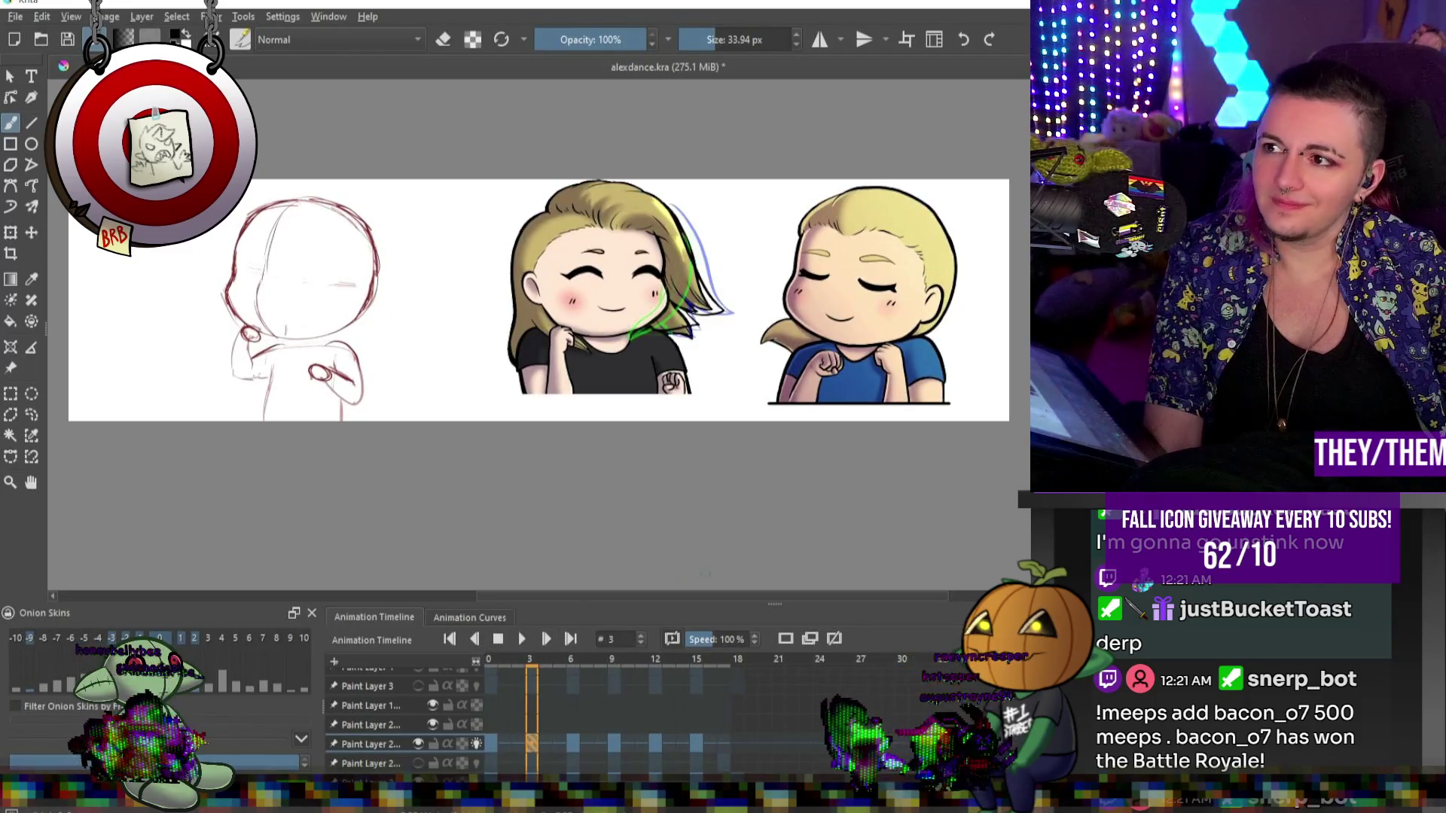
pyautogui.click(494, 747)
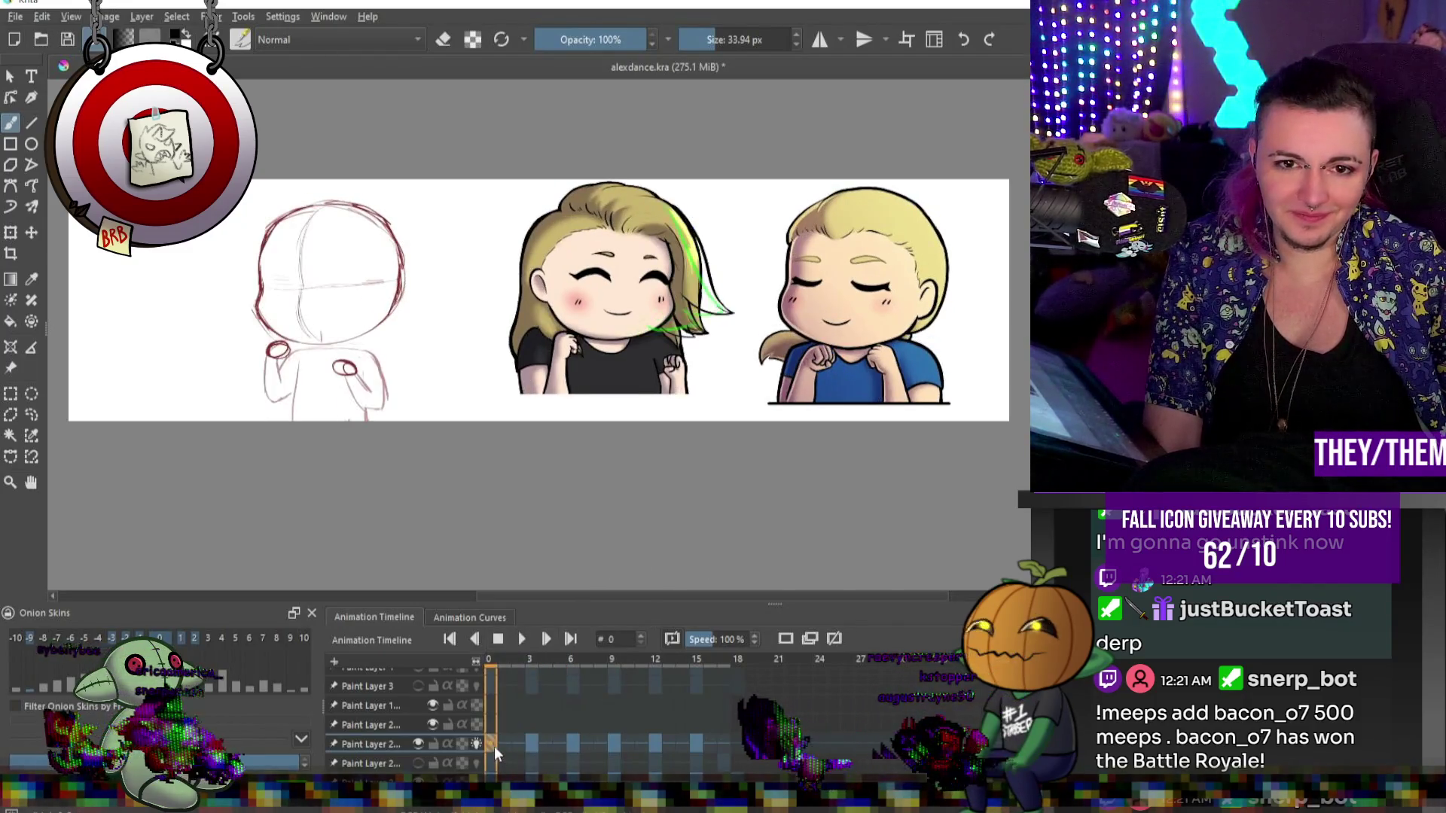
pyautogui.click(533, 744)
pyautogui.click(577, 739)
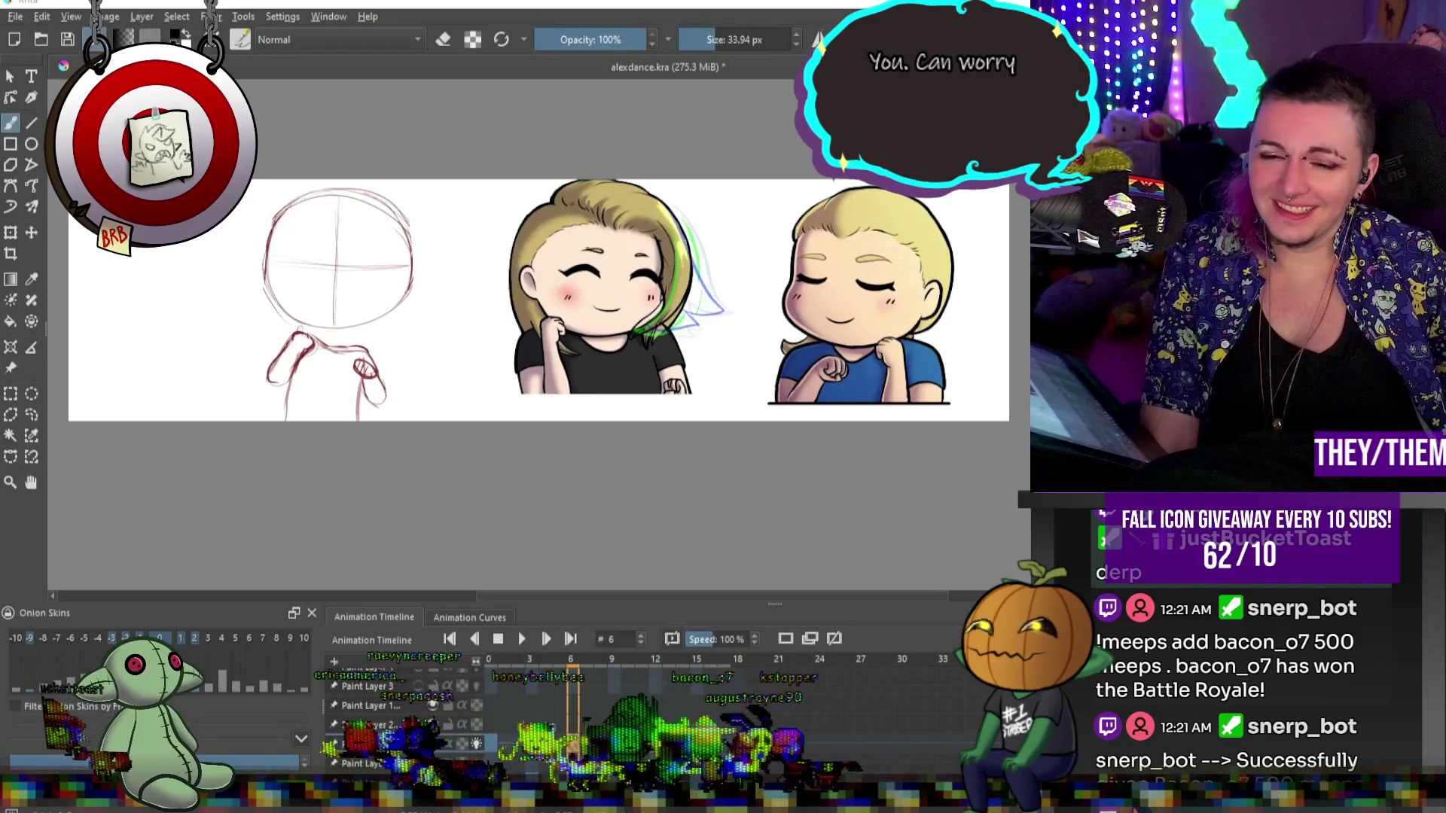
# Play the hair swing animation, then stop it to inspect the current pose.
pyautogui.scroll(-1, 615, 362)
pyautogui.scroll(1, 615, 362)
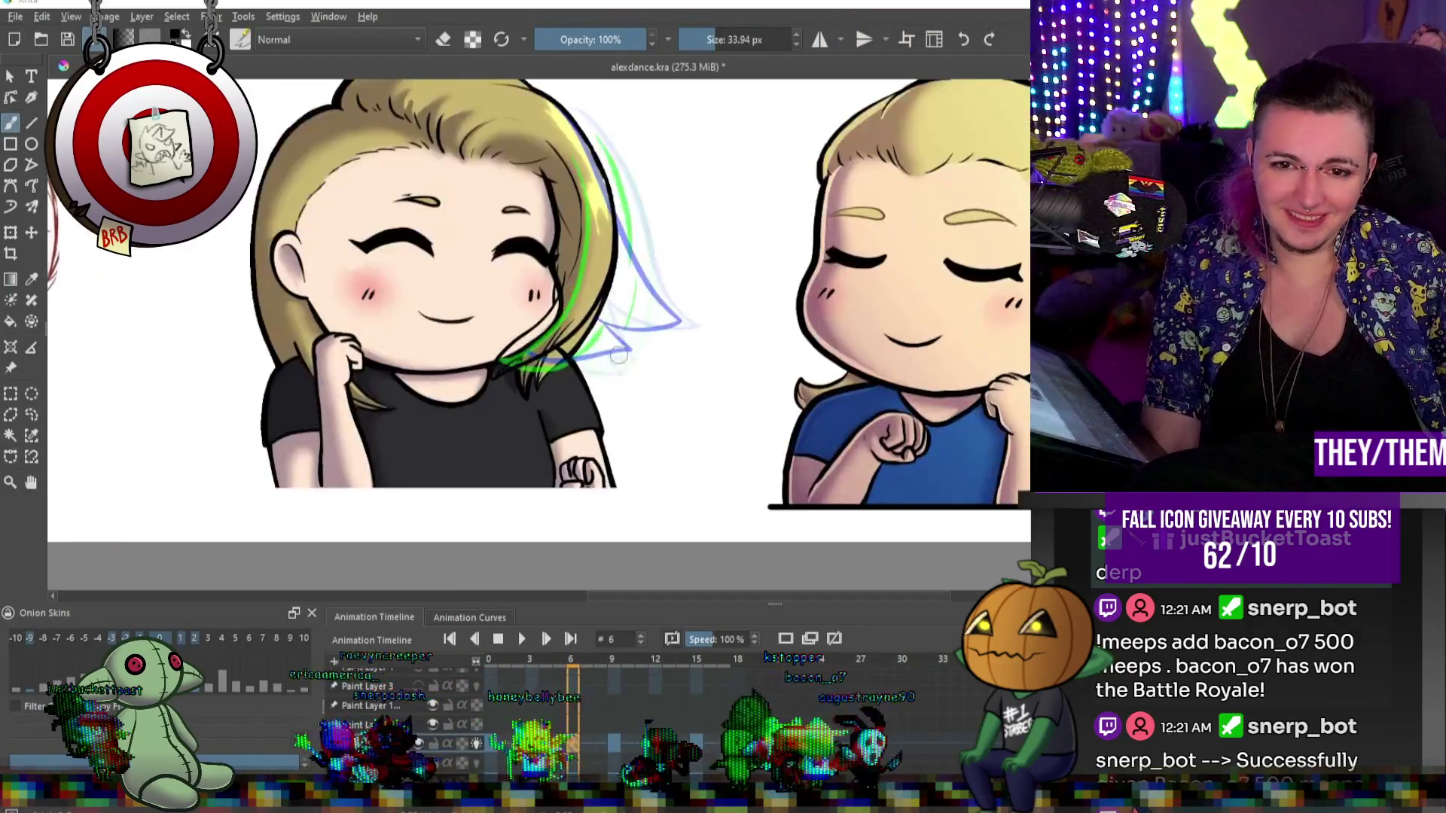
pyautogui.scroll(-1, 615, 362)
pyautogui.scroll(1, 615, 362)
pyautogui.click(523, 639)
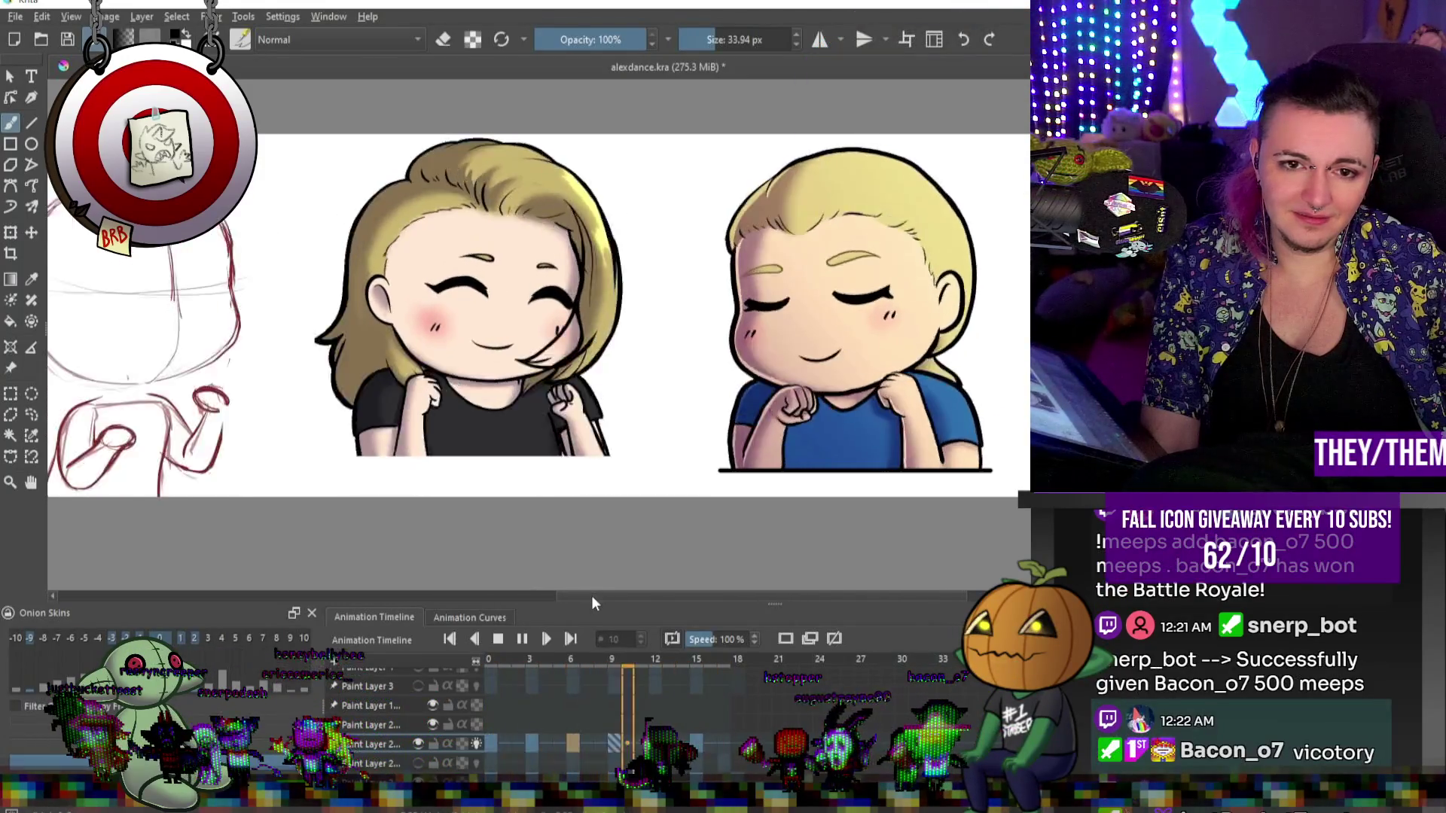
pyautogui.click(499, 639)
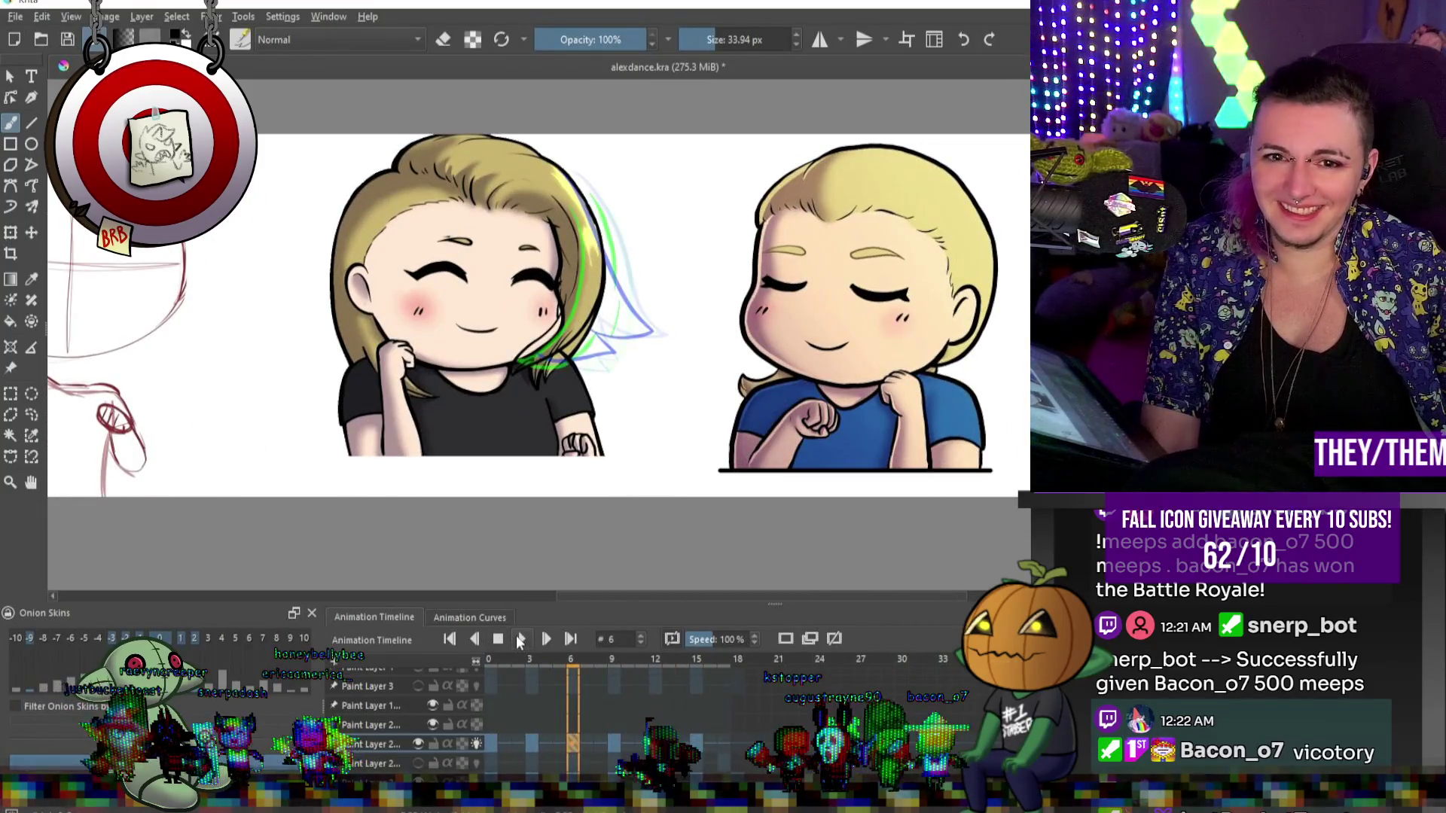
# Hide the onion-skin outlines, return to frame 0 and restore normal painting mode.
pyautogui.scroll(4, 591, 332)
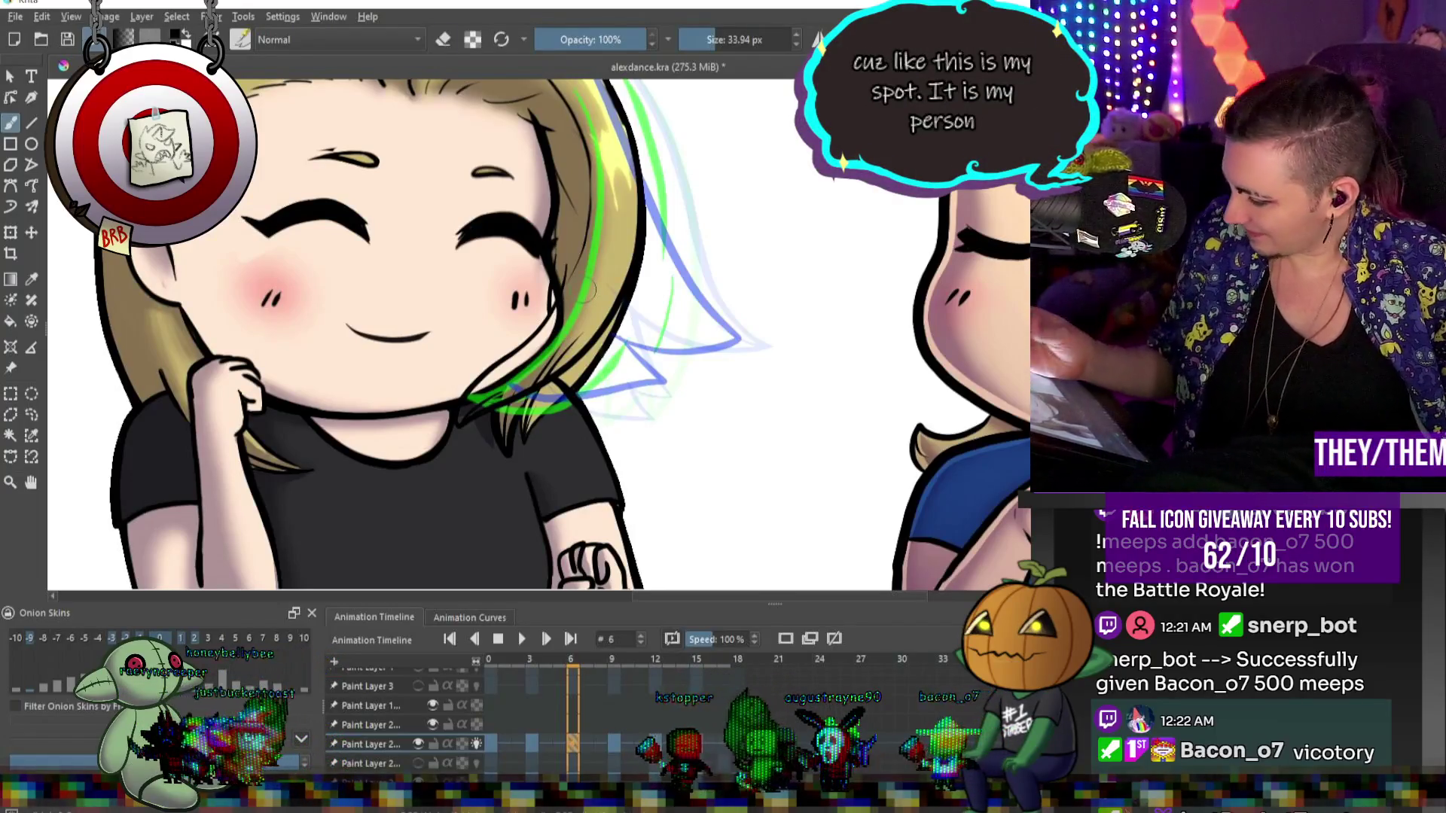
pyautogui.press('e')
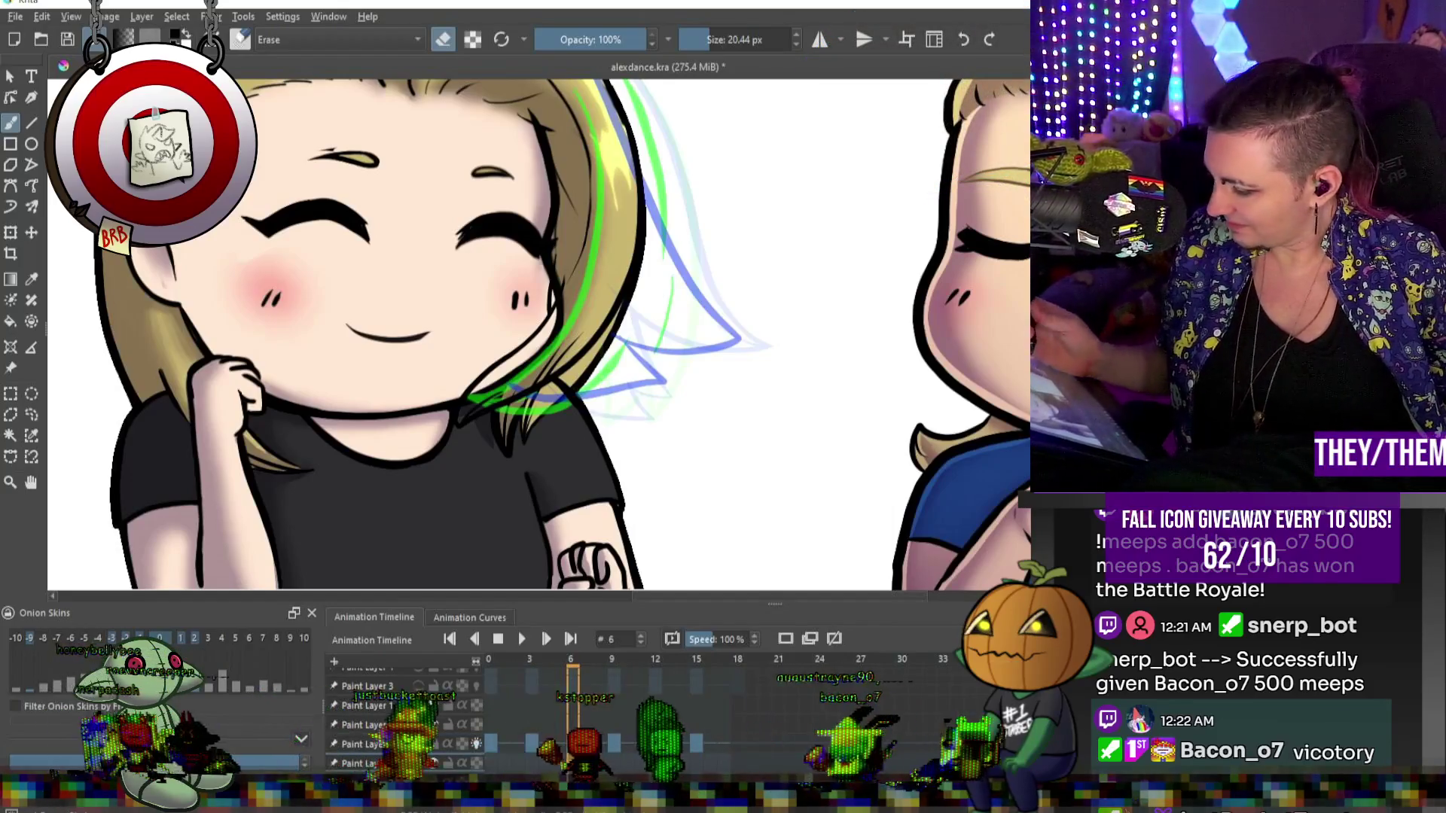
pyautogui.hotkey('ctrl', 'z')
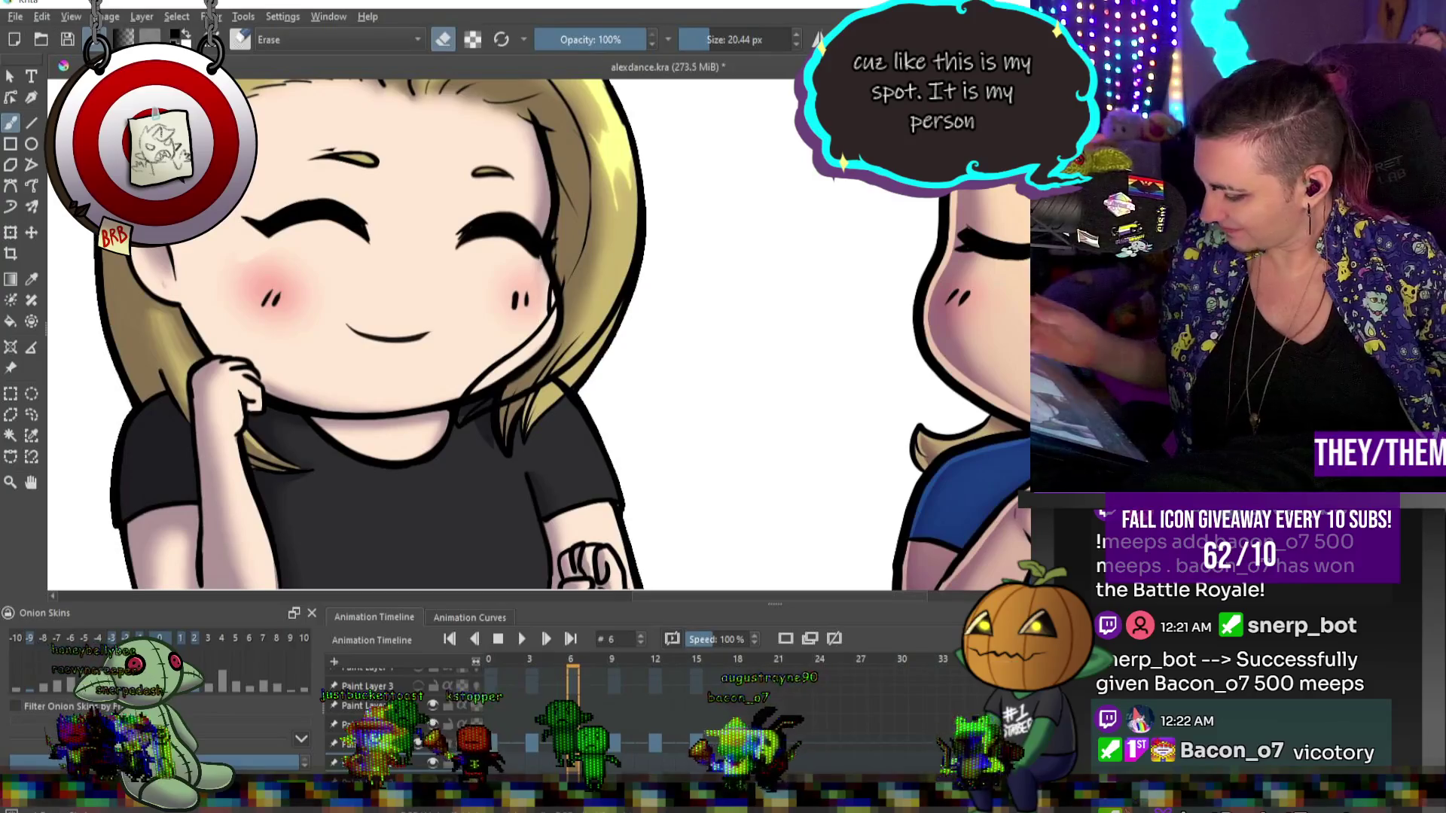
pyautogui.click(490, 686)
pyautogui.press('e')
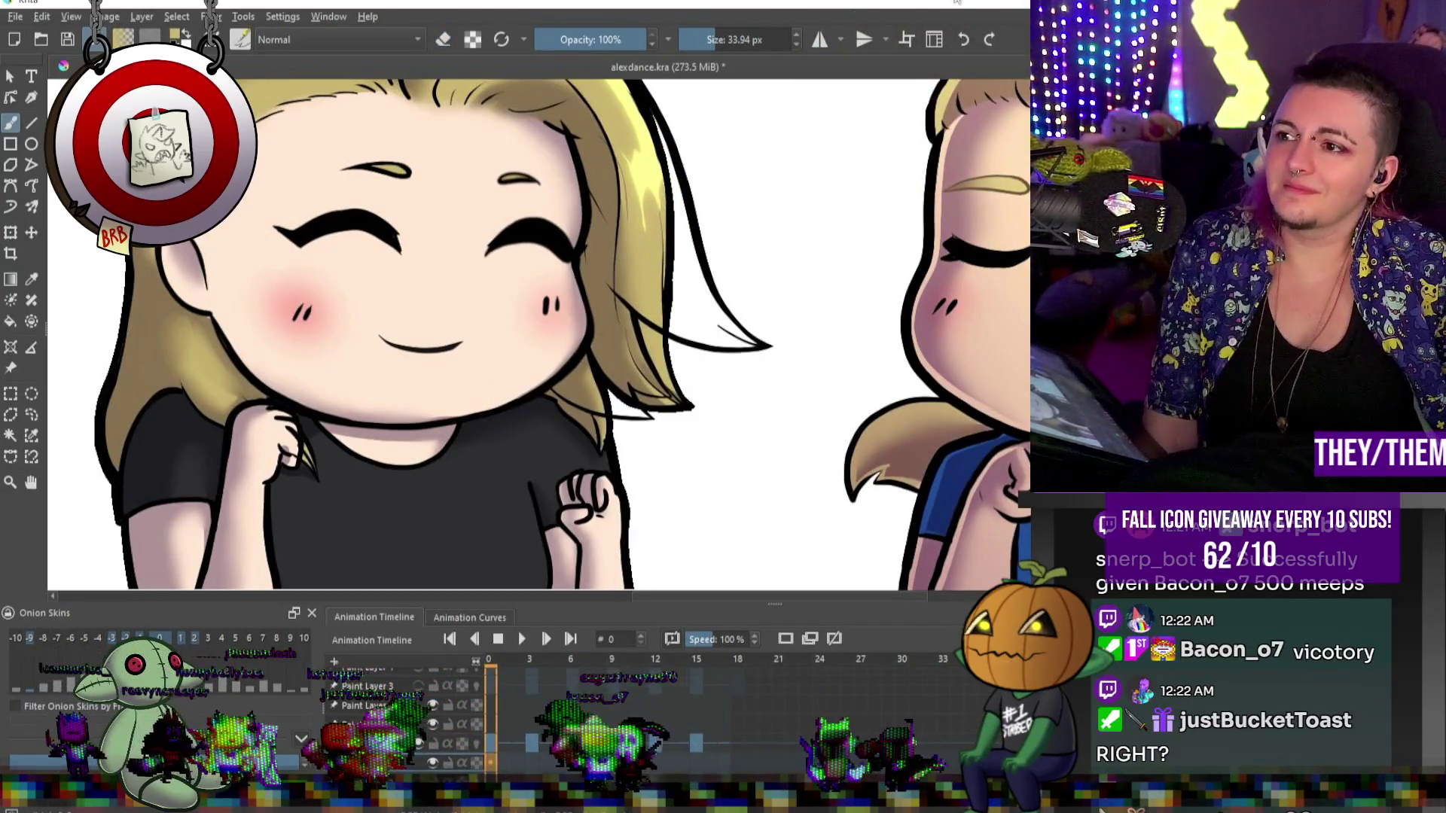
# Touch up the hair highlight on frame 0 and add a thin dark strand stroke.
pyautogui.scroll(-5, 789, 208)
pyautogui.scroll(6, 734, 183)
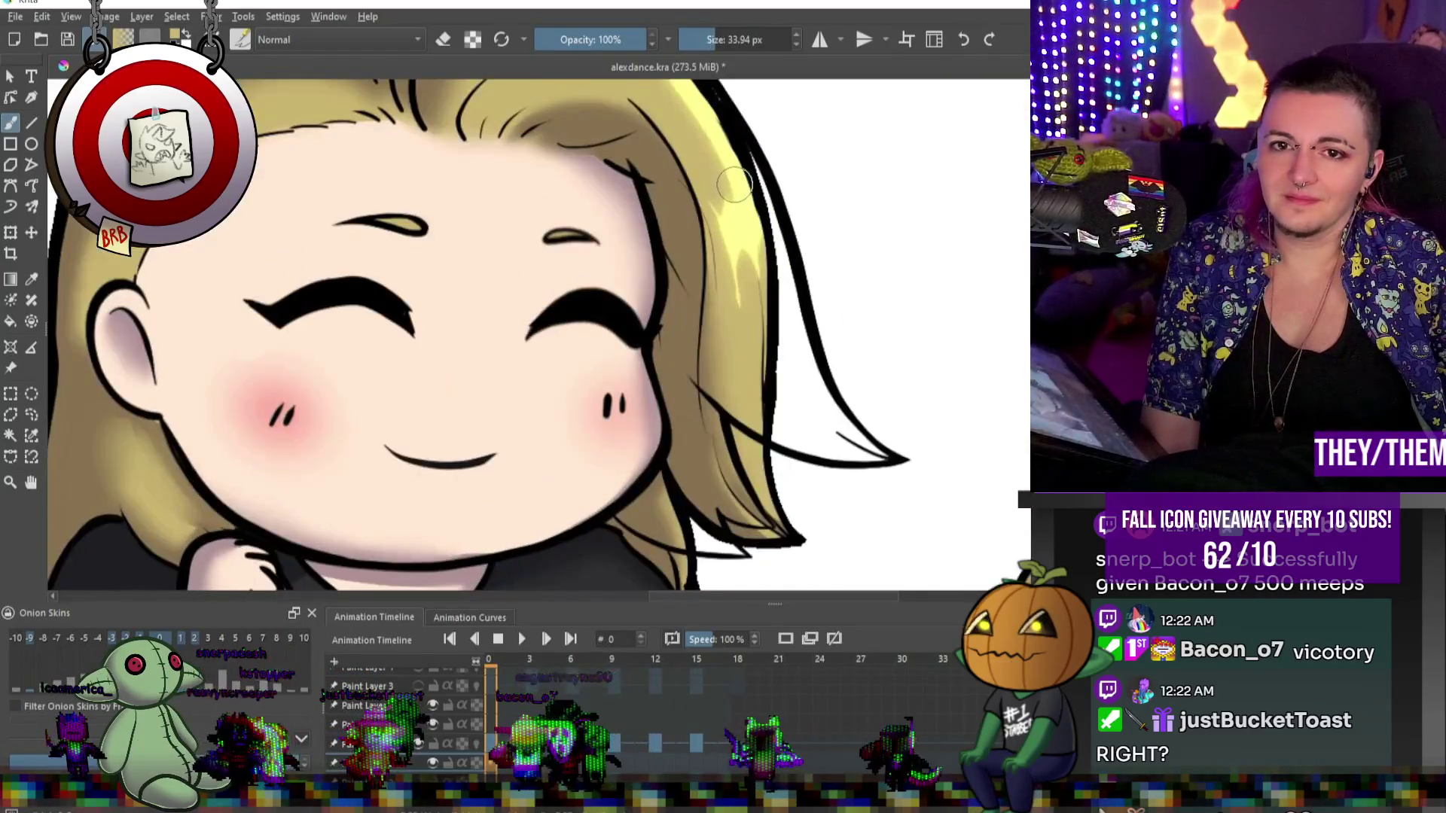
pyautogui.scroll(-4, 698, 124)
pyautogui.scroll(2, 693, 113)
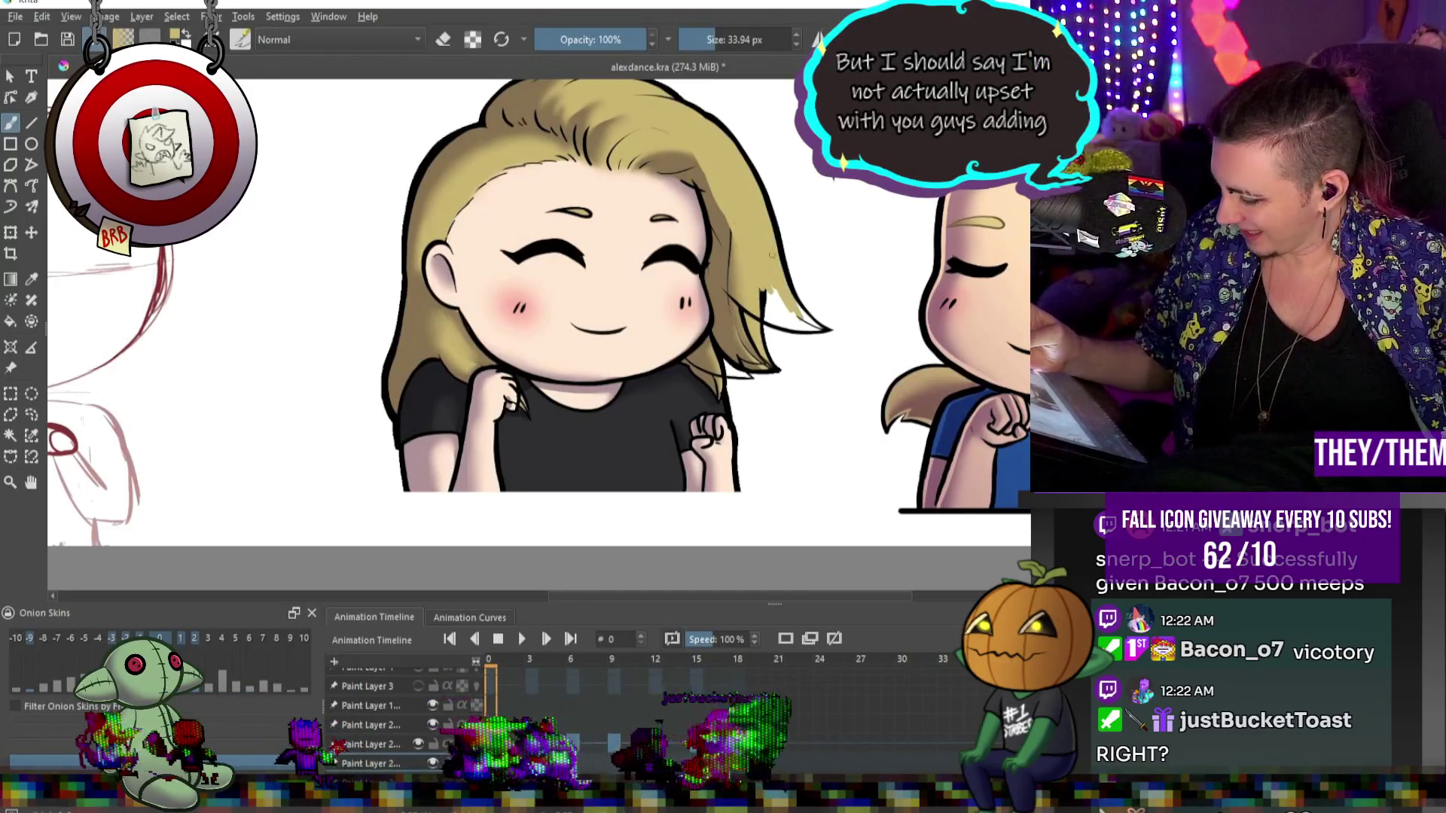
pyautogui.moveTo(762, 309); pyautogui.dragTo(798, 325)
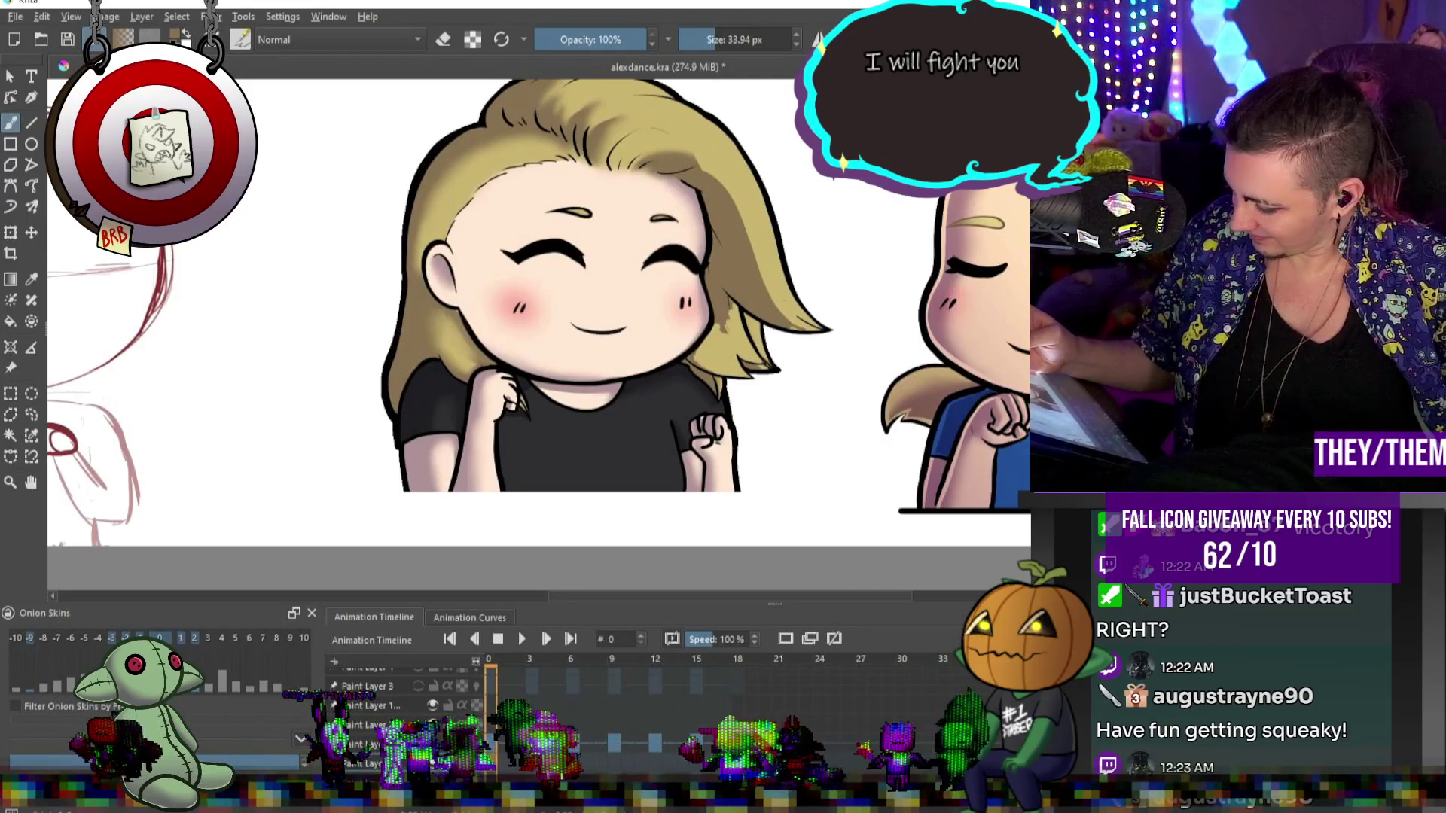
pyautogui.moveTo(744, 314); pyautogui.dragTo(731, 353)
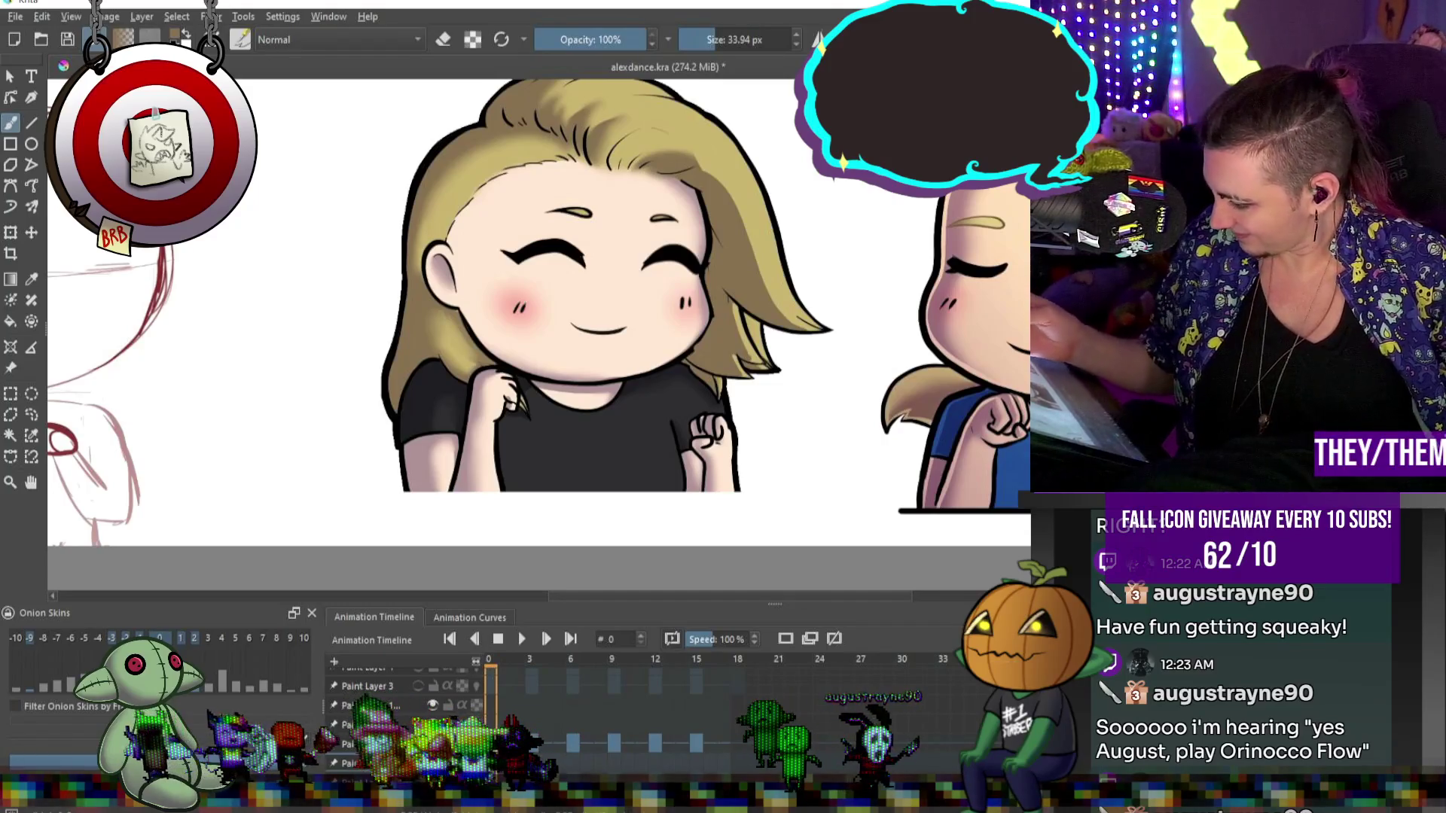
# Sample the hair colour from the drawing and paint a light touch-up into the hair.
pyautogui.keyDown('ctrl'); pyautogui.click(745, 352); pyautogui.keyUp('ctrl')
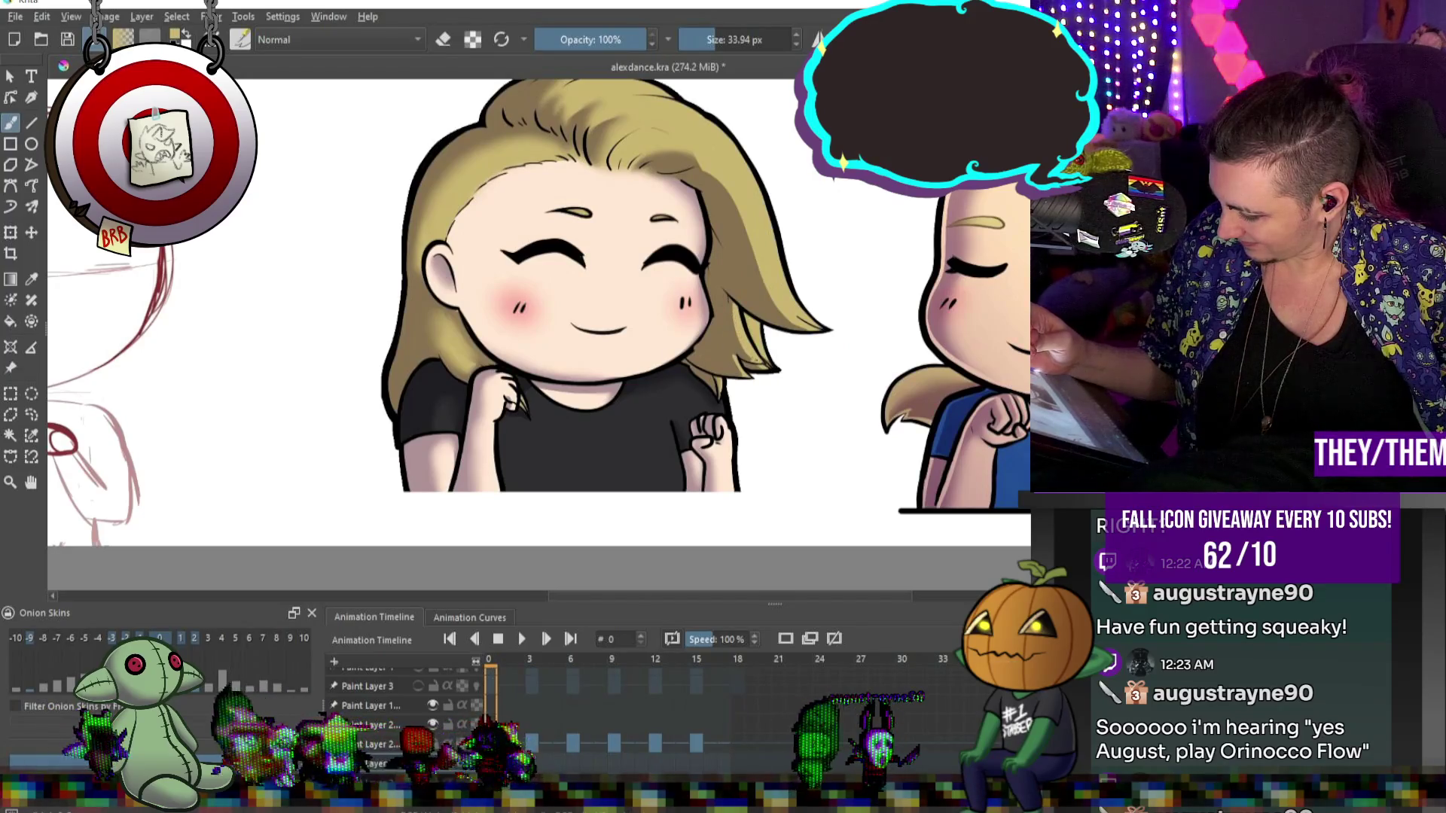
pyautogui.moveTo(684, 350); pyautogui.dragTo(696, 371)
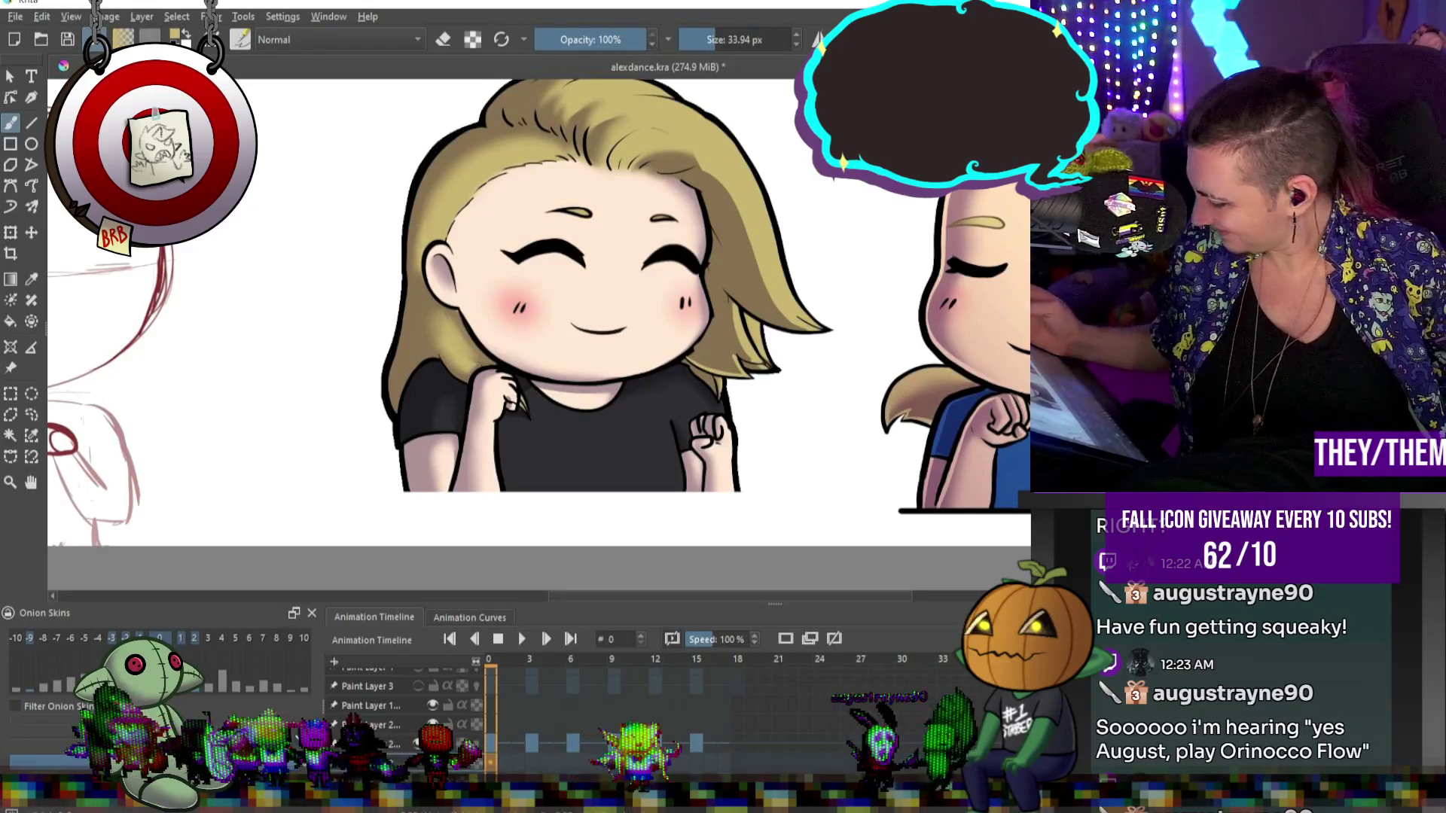
pyautogui.press('[')
pyautogui.press('[')
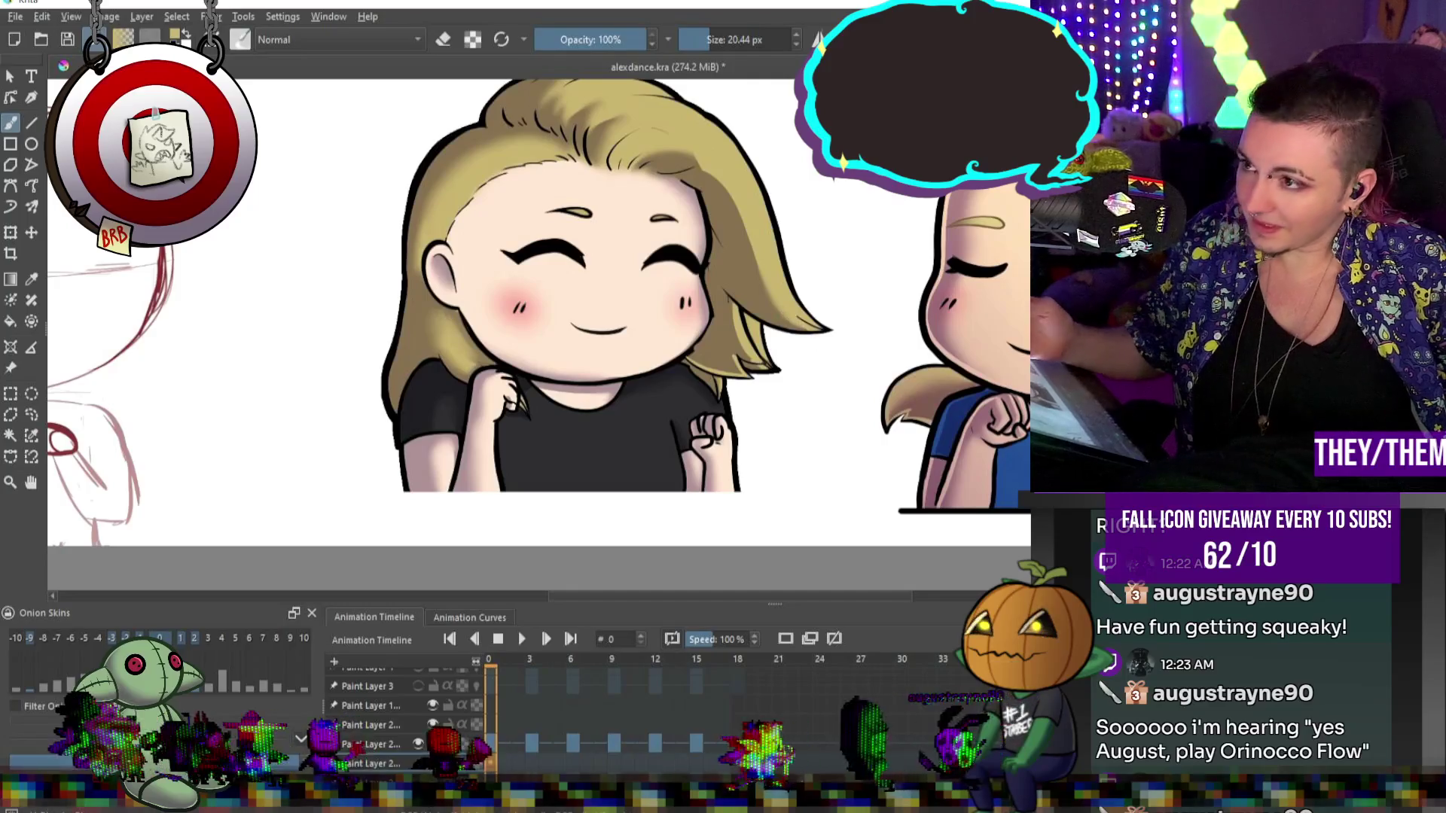
# Resize the brush to about 55 px, then 76 px, ending on a fine 14.64 px preset.
pyautogui.moveTo(704, 44); pyautogui.dragTo(729, 41)
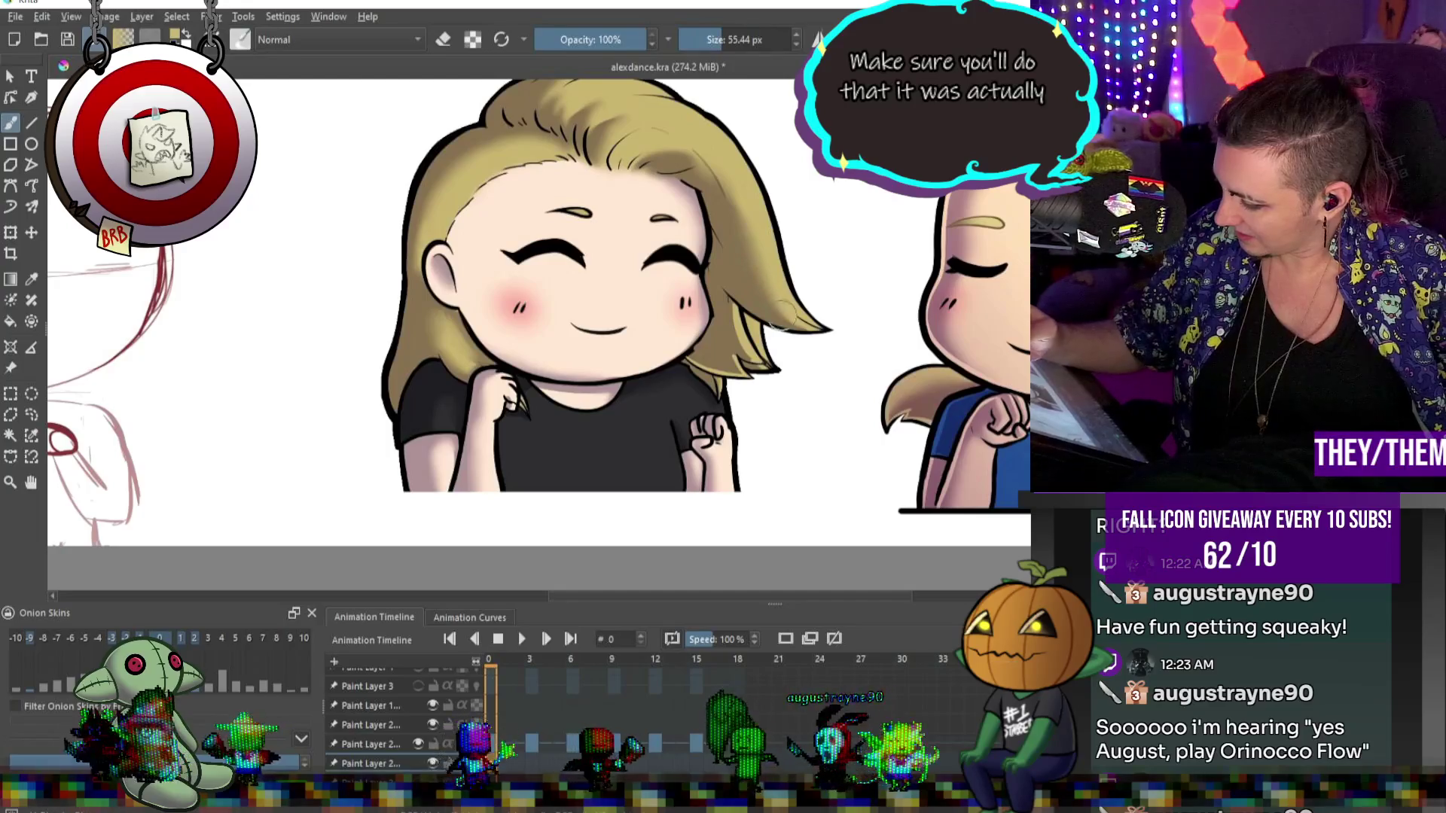
pyautogui.moveTo(704, 160); pyautogui.dragTo(707, 158)
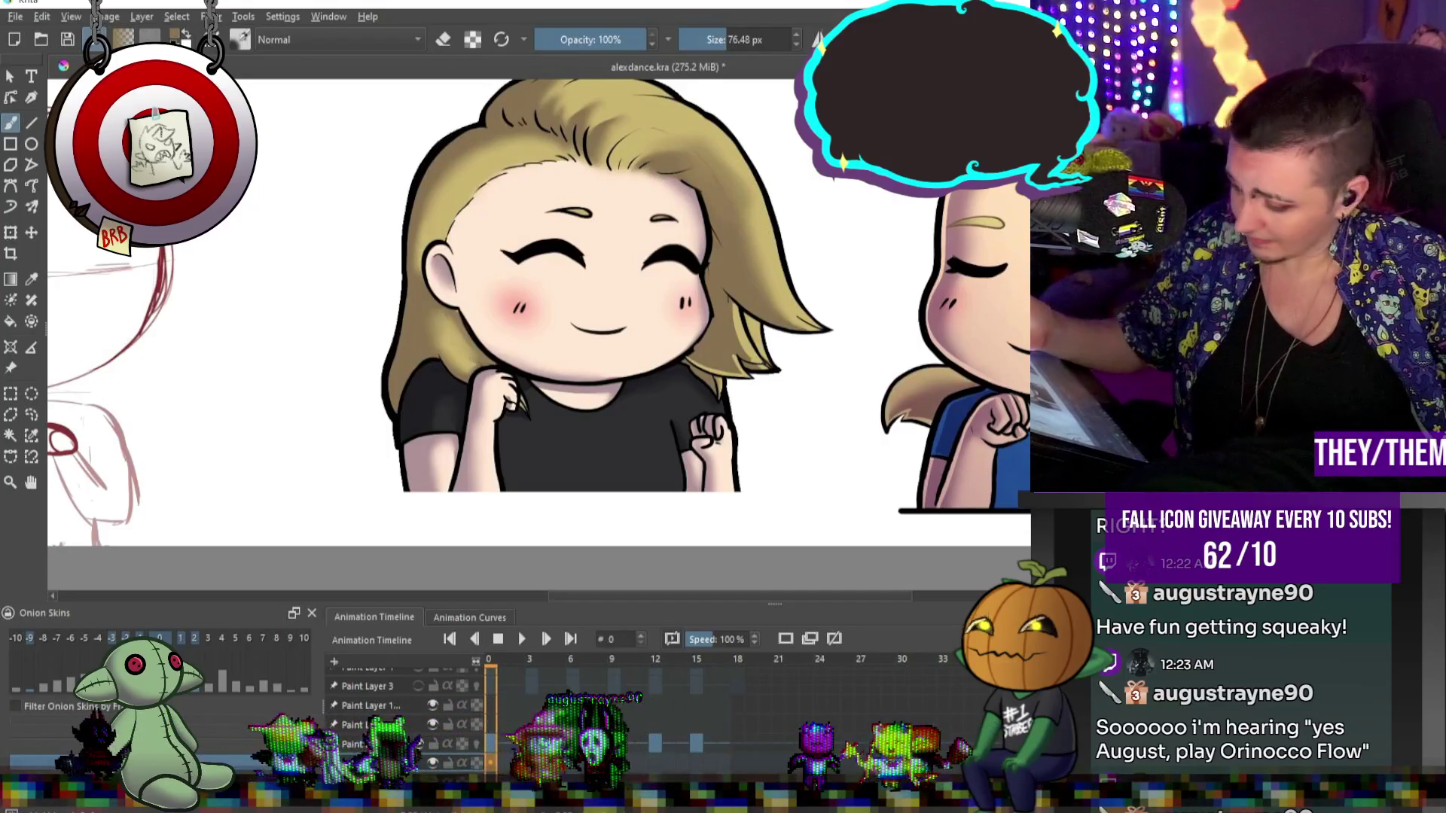
pyautogui.press('/')
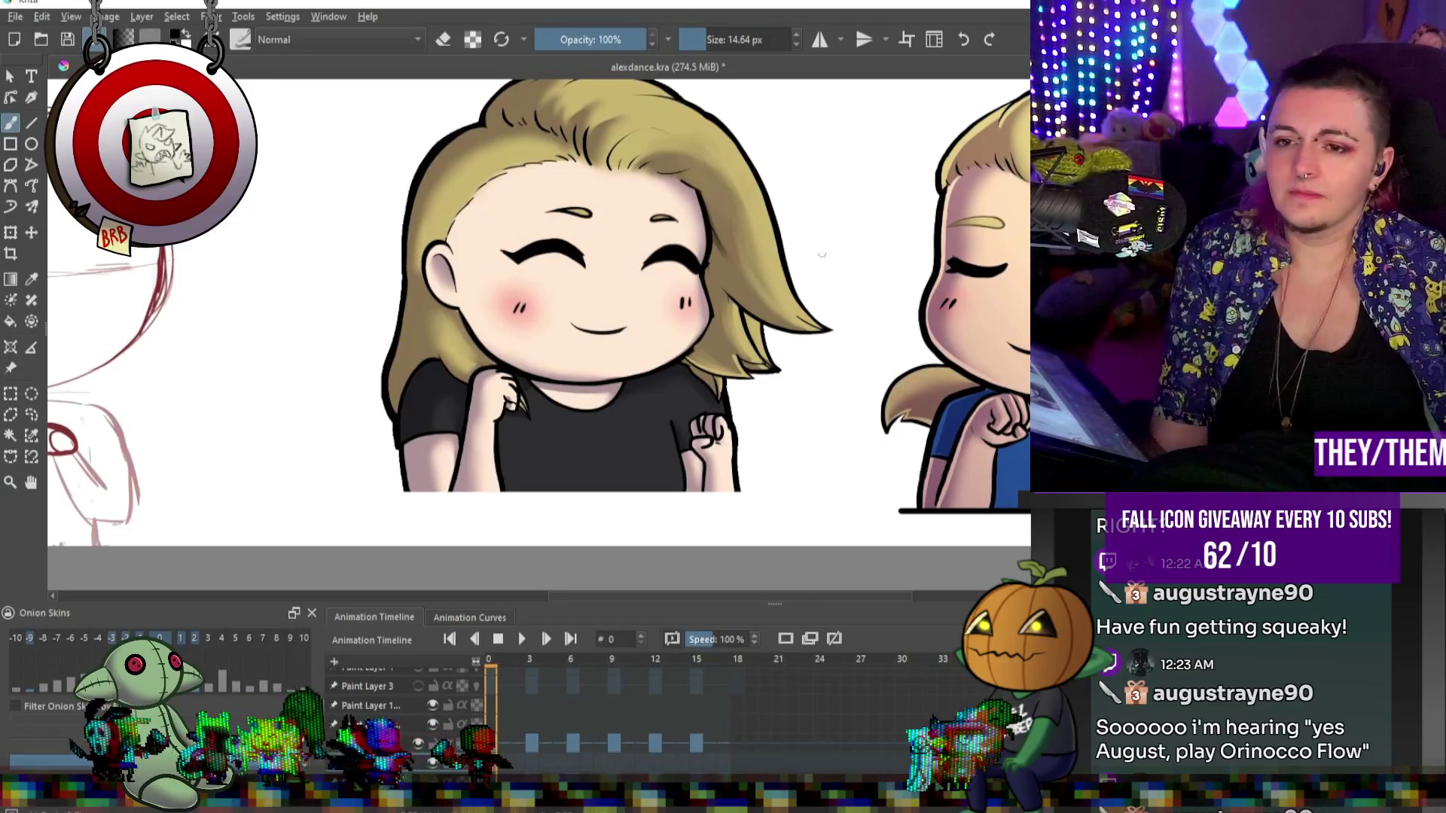
pyautogui.scroll(-5, 821, 255)
pyautogui.scroll(5, 752, 338)
pyautogui.scroll(-4, 715, 377)
pyautogui.scroll(3, 686, 438)
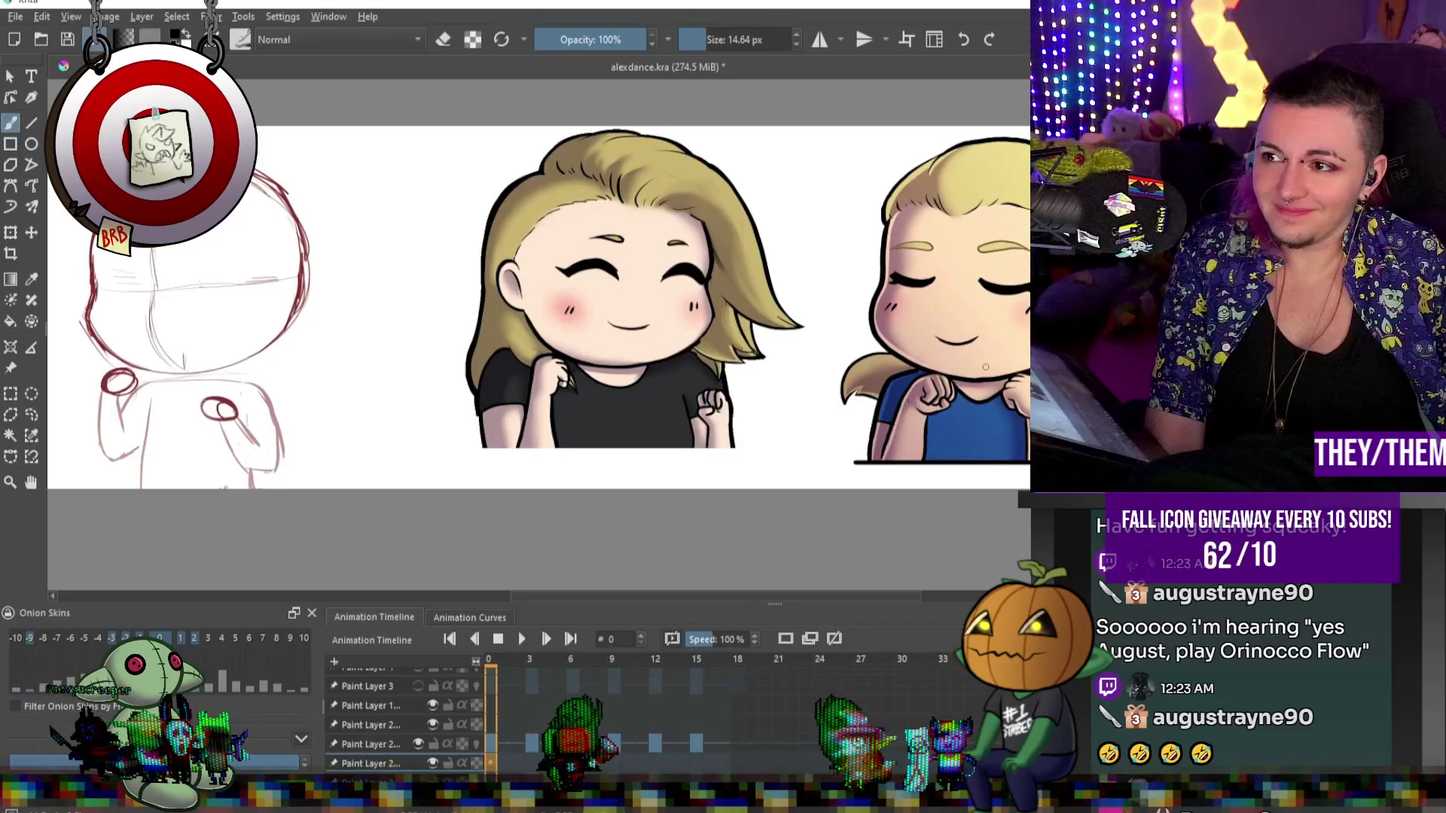
pyautogui.scroll(-5, 751, 249)
pyautogui.scroll(10, 751, 249)
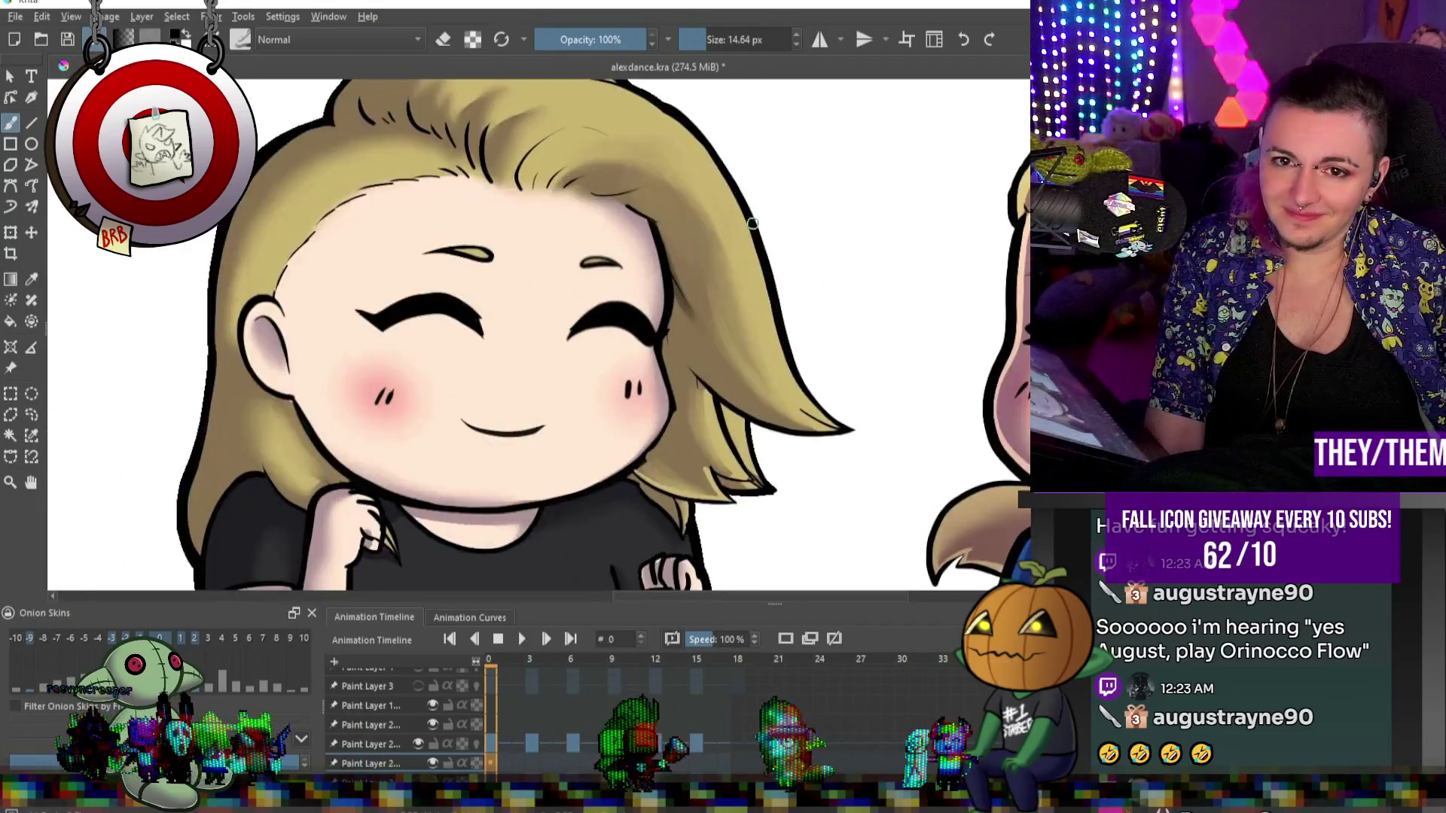
pyautogui.scroll(-2, 753, 223)
pyautogui.scroll(-2, 752, 224)
pyautogui.scroll(2, 753, 223)
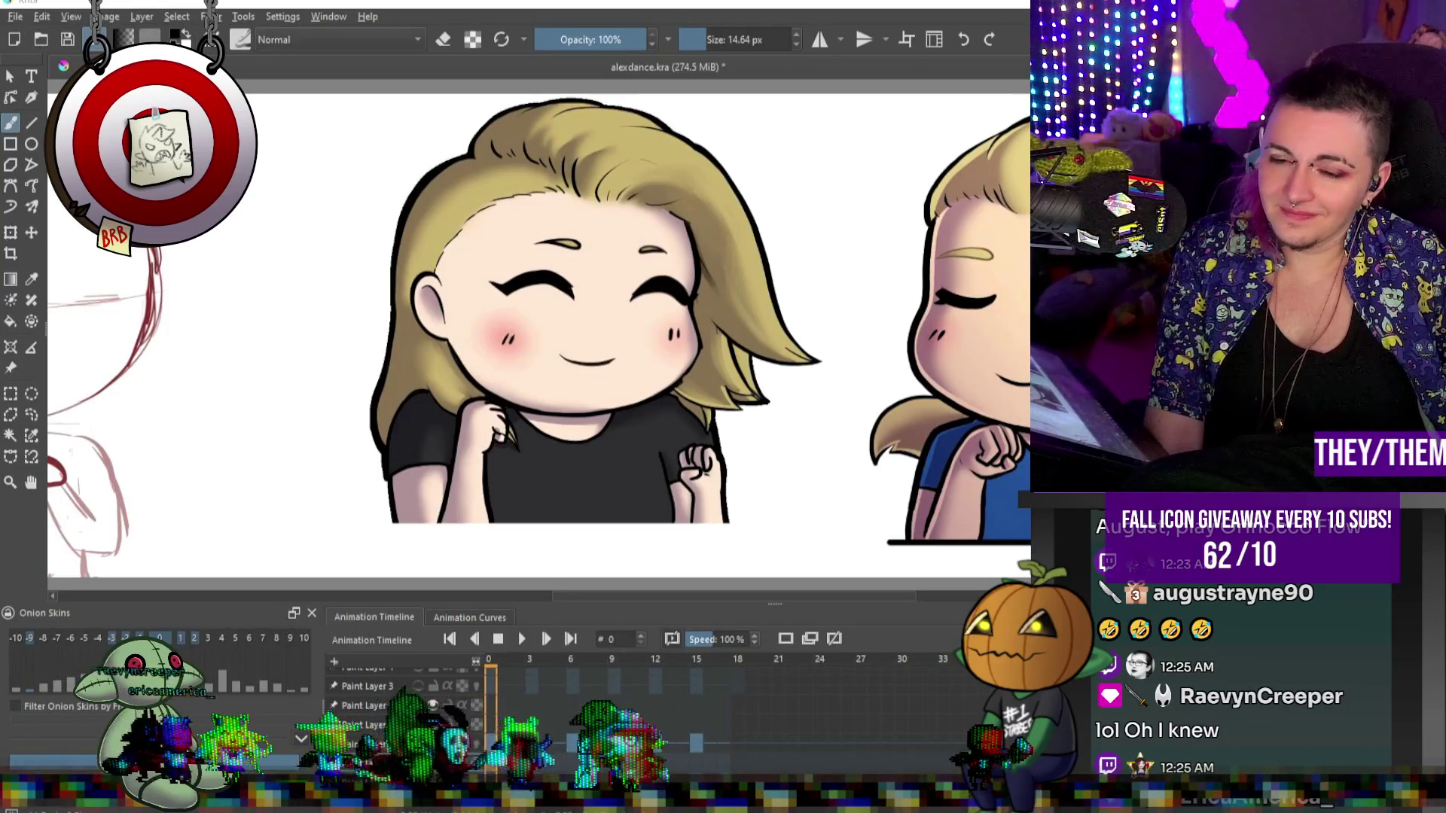
pyautogui.scroll(-3, 993, 267)
pyautogui.scroll(3, 993, 267)
pyautogui.scroll(-3, 993, 267)
pyautogui.scroll(2, 993, 267)
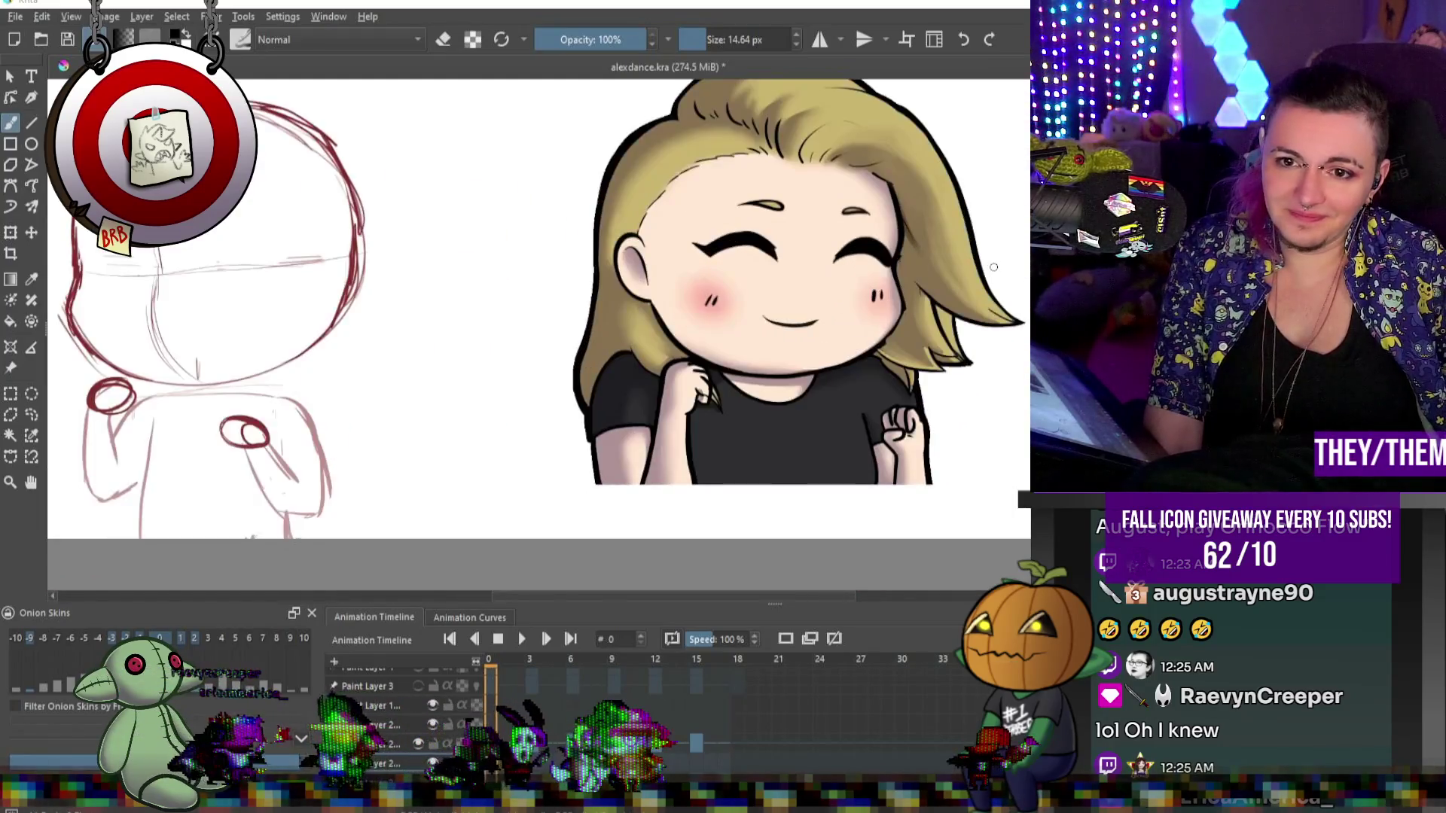
pyautogui.scroll(2, 993, 267)
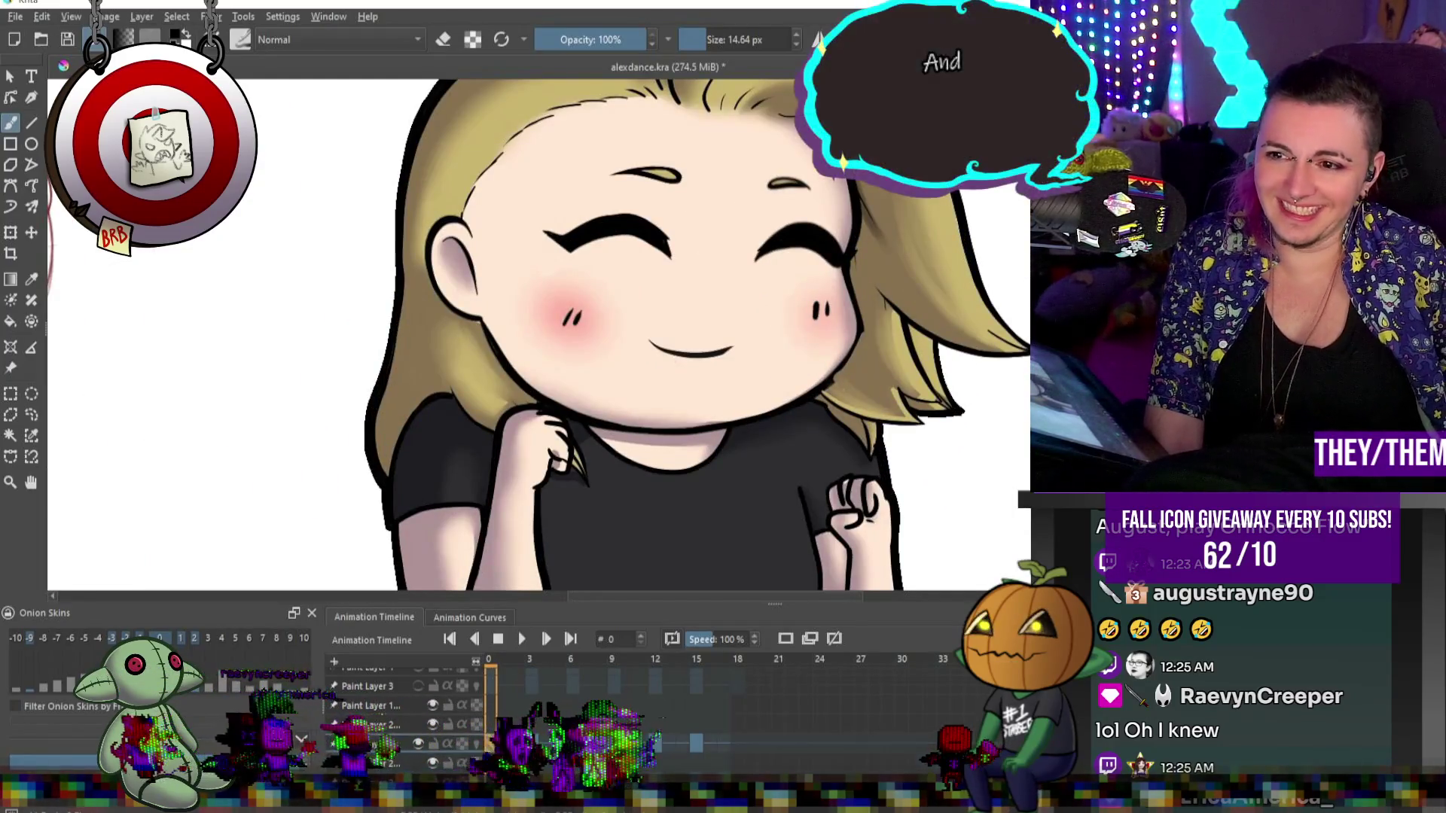
# Zoom in on the character's face on frame 0.
pyautogui.scroll(1, 826, 303)
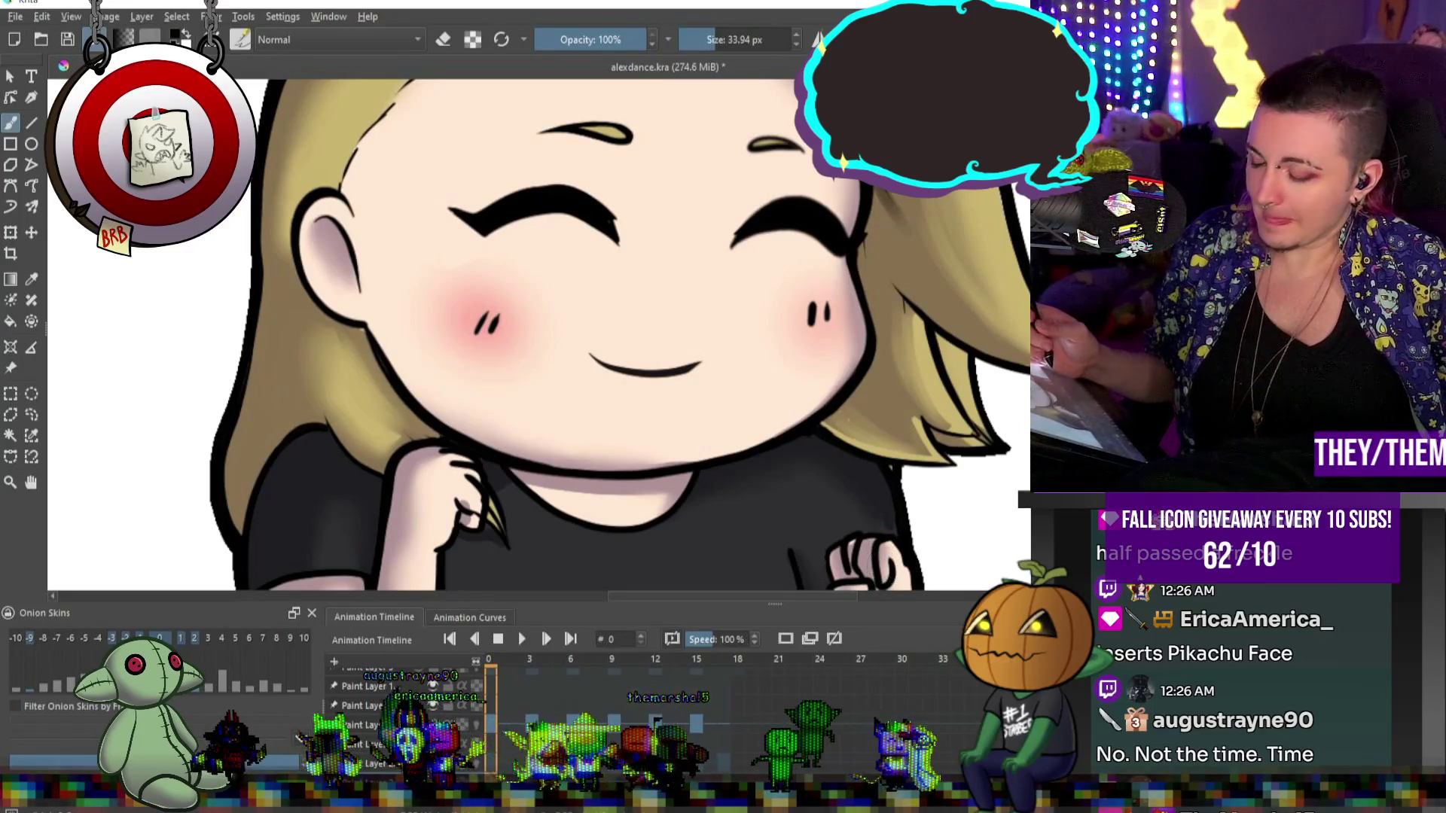
# Move to frame 3 of the hair animation.
pyautogui.click(530, 660)
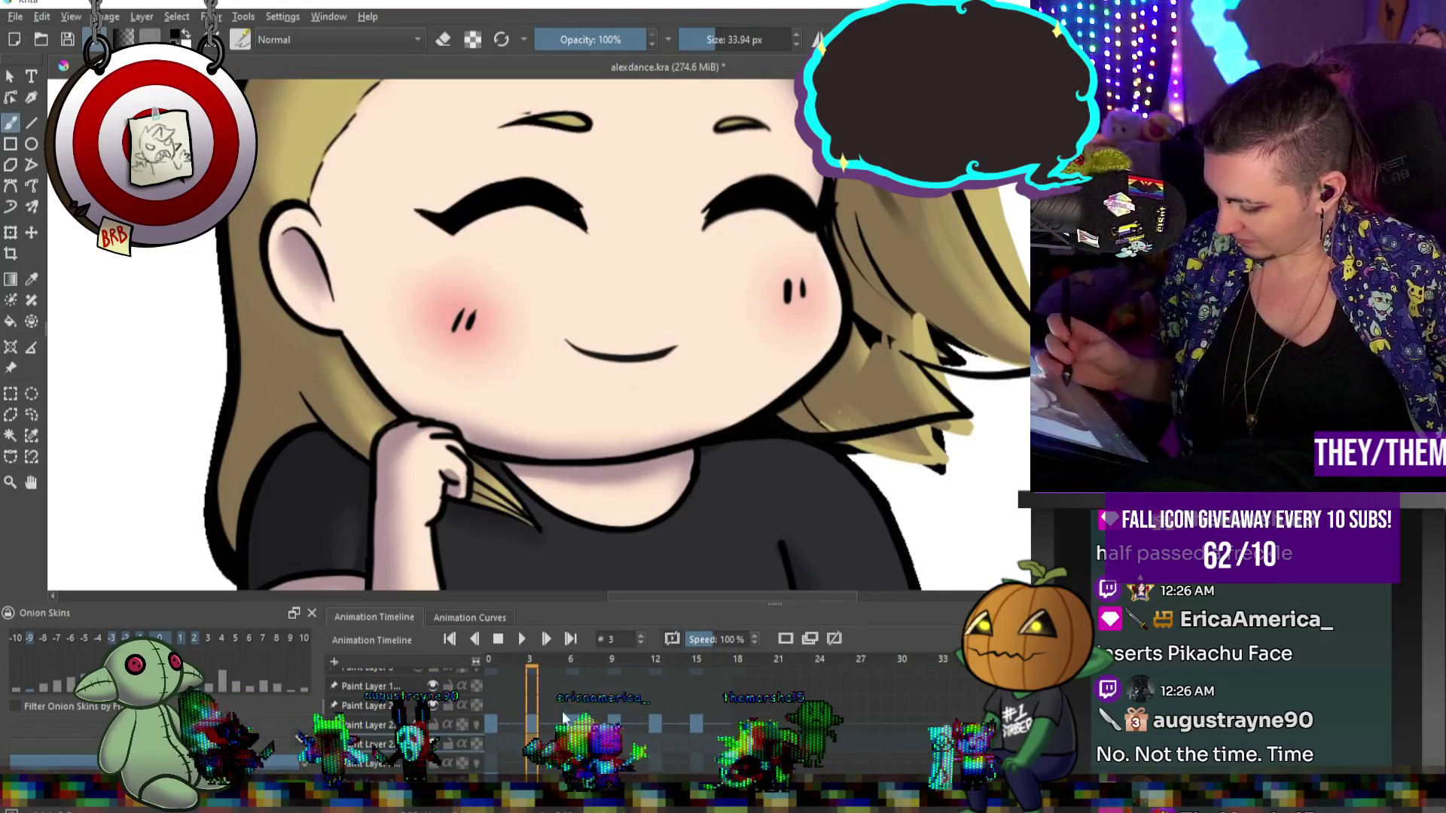
pyautogui.click(491, 743)
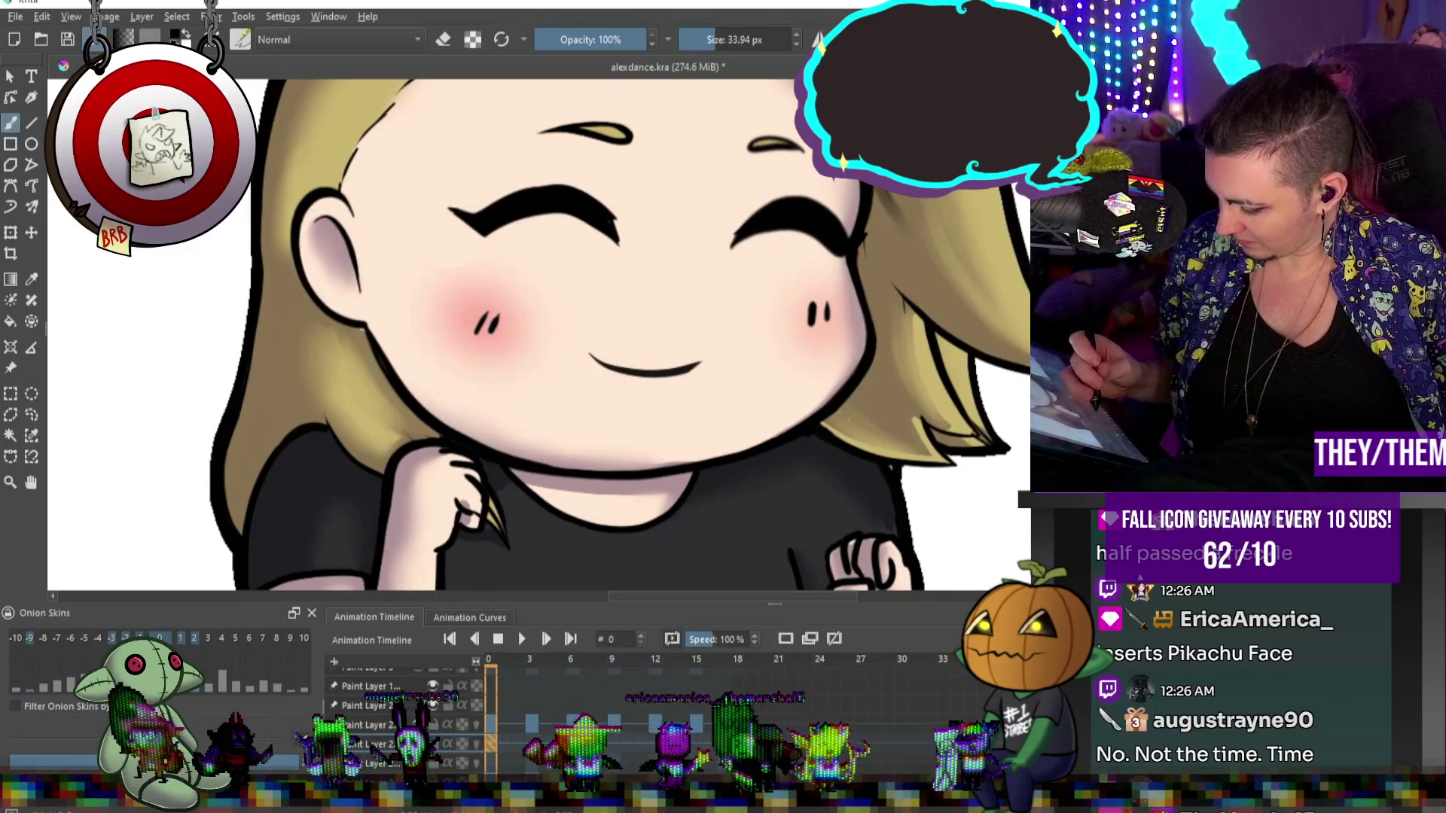
pyautogui.press('.')
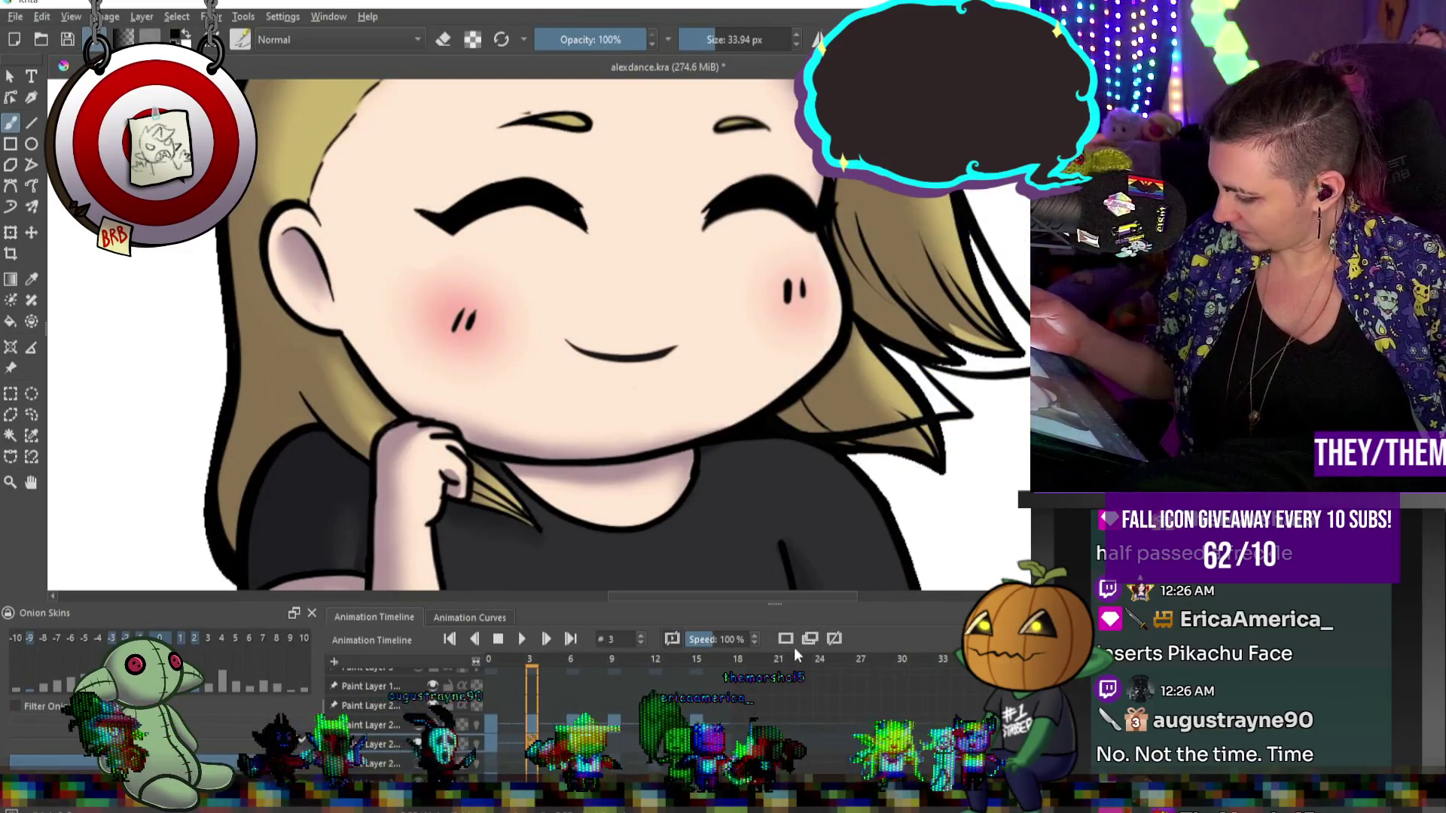
# Pick the tan hair colour and paint over the dark right-side hair strands.
pyautogui.press('alt')
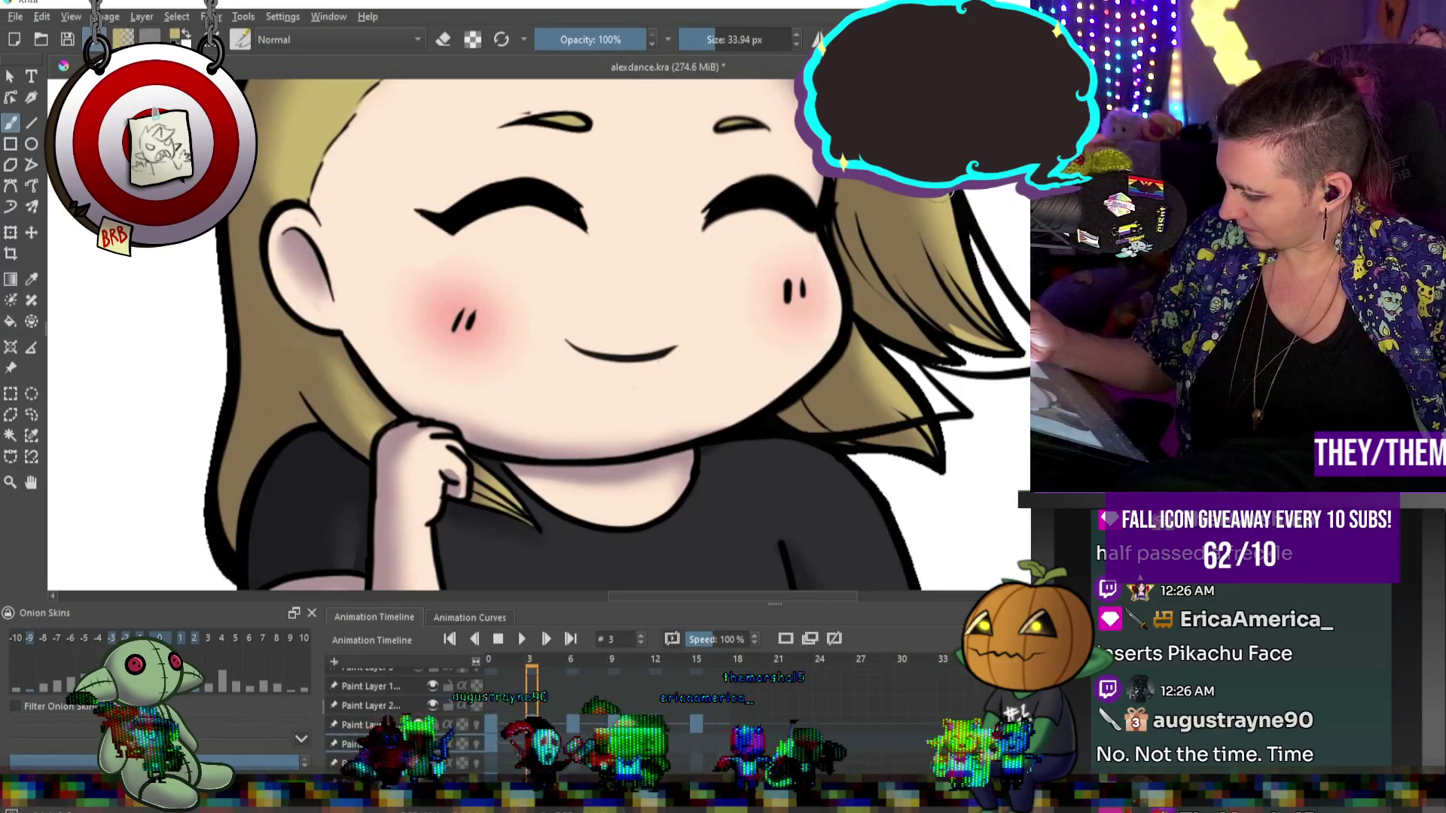
pyautogui.moveTo(967, 241); pyautogui.dragTo(949, 317)
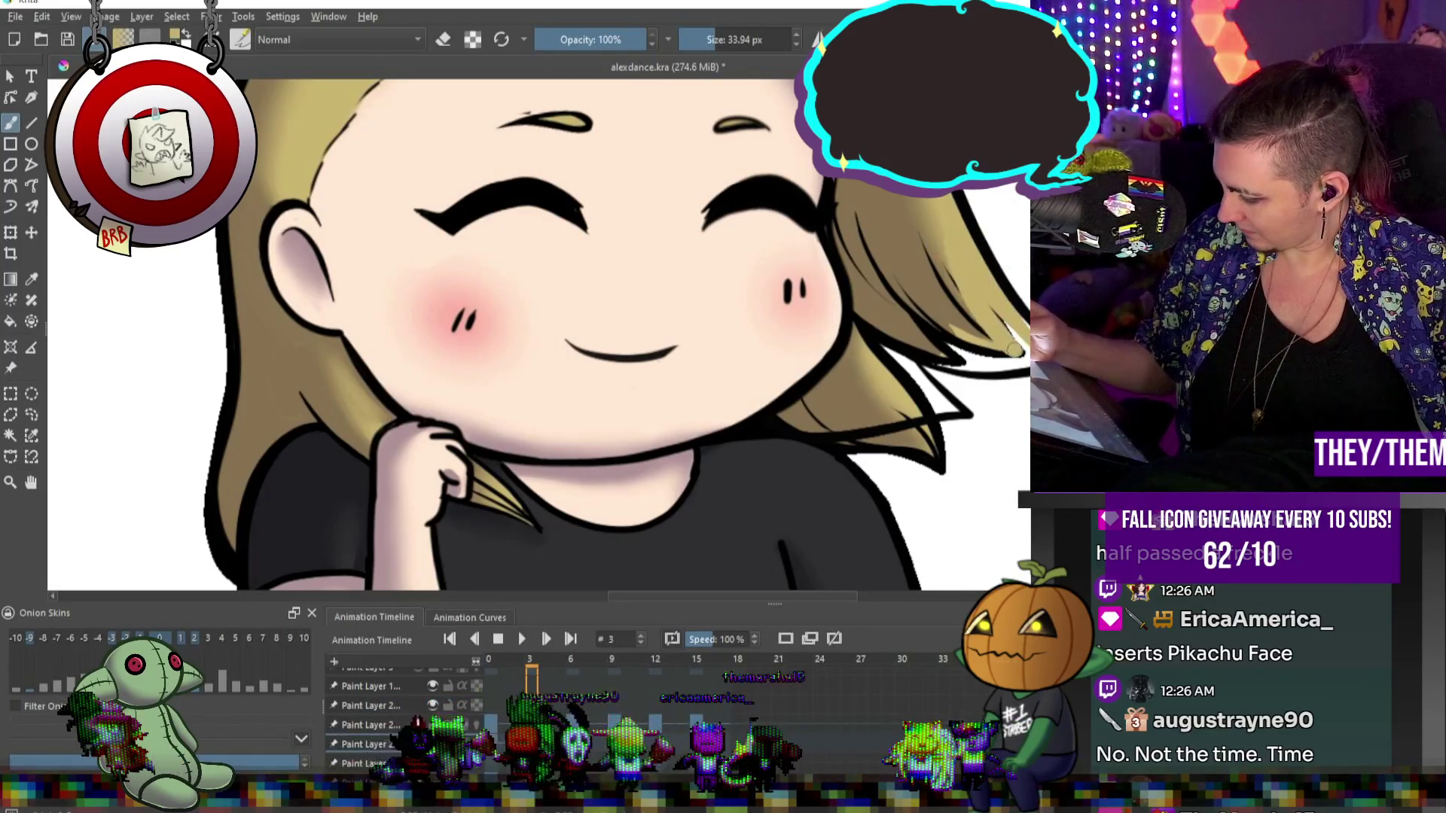
pyautogui.moveTo(919, 222); pyautogui.dragTo(968, 331)
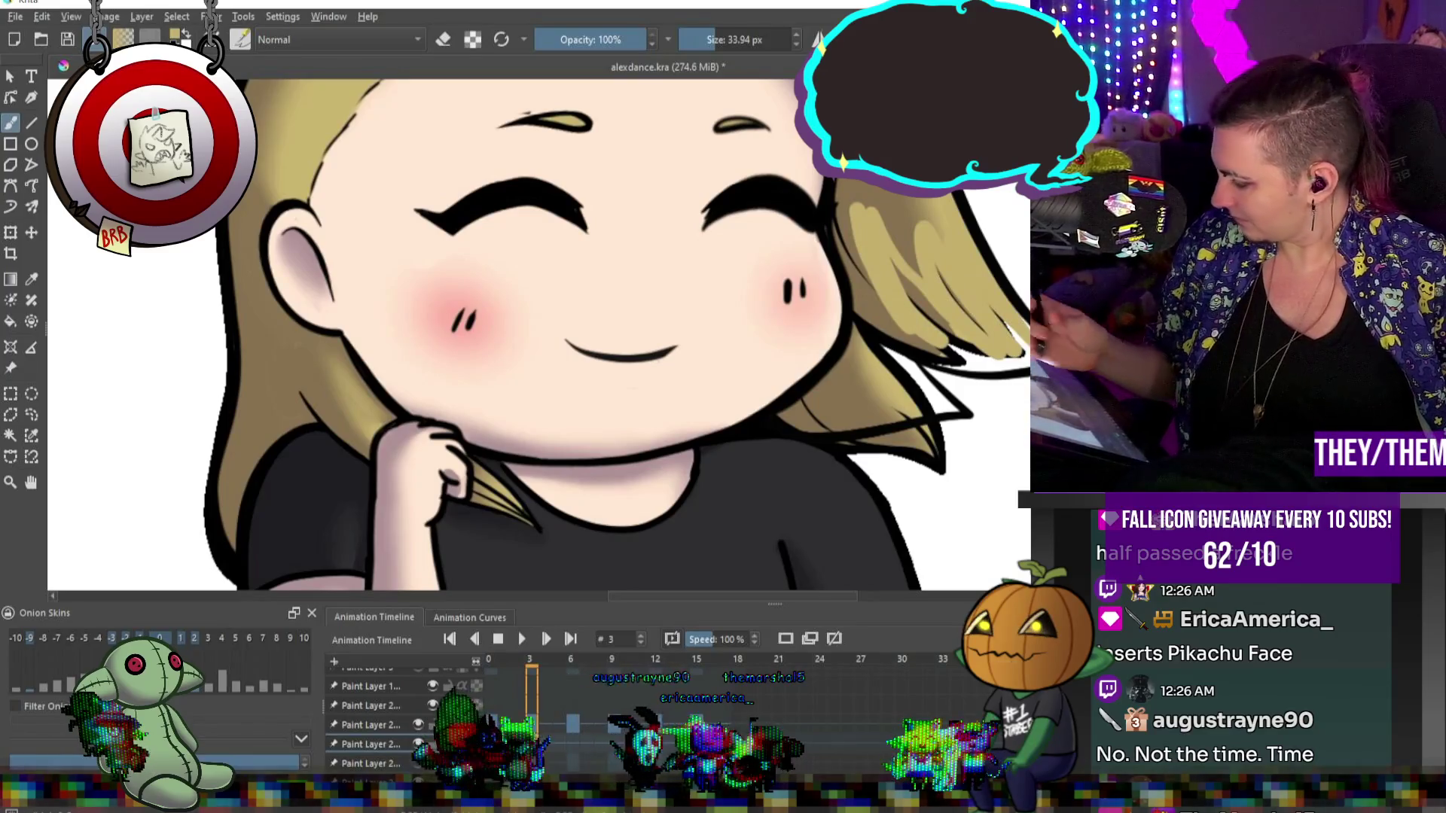
pyautogui.moveTo(919, 249); pyautogui.dragTo(858, 195)
pyautogui.press('alt')
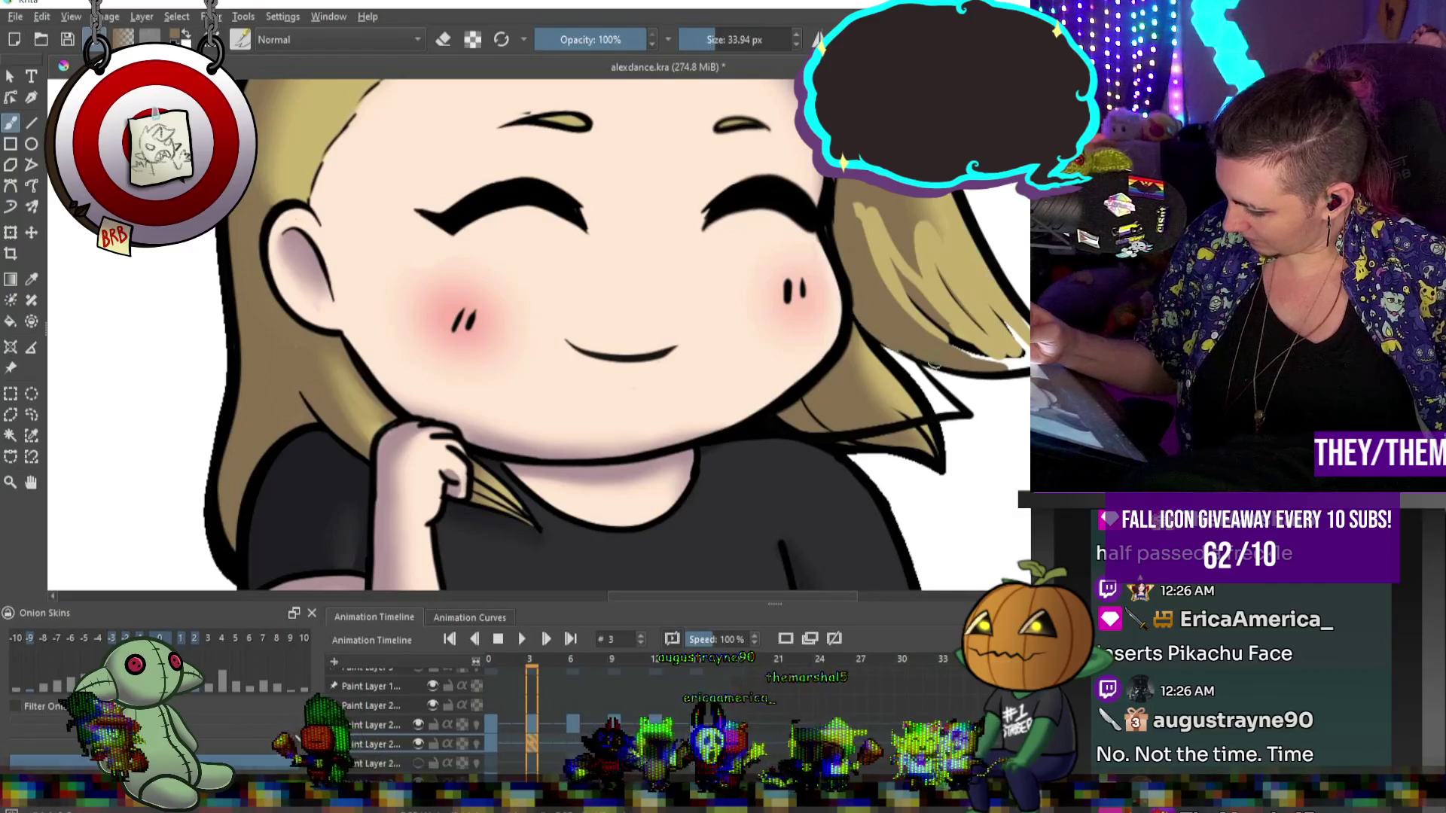
pyautogui.moveTo(964, 279); pyautogui.dragTo(888, 354)
pyautogui.moveTo(971, 226); pyautogui.dragTo(873, 332)
pyautogui.moveTo(908, 211); pyautogui.dragTo(874, 263)
pyautogui.moveTo(971, 229)
pyautogui.mouseDown()
pyautogui.moveTo(912, 331)
pyautogui.moveTo(920, 305)
pyautogui.mouseUp()
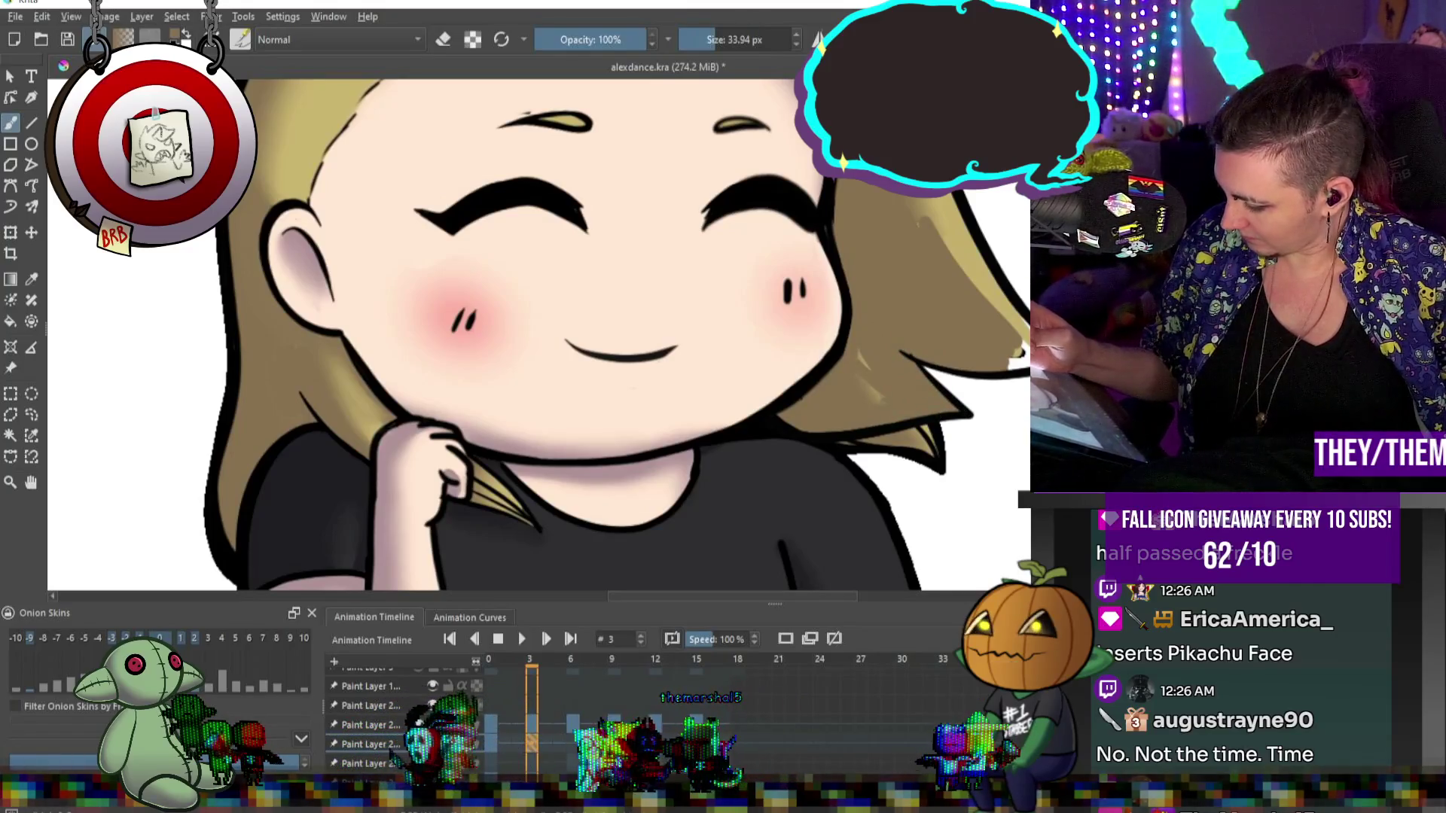
# Add a faint lighter stroke along the right strand, enlarge the brush to 55 px and zoom out.
pyautogui.moveTo(926, 215); pyautogui.dragTo(995, 325)
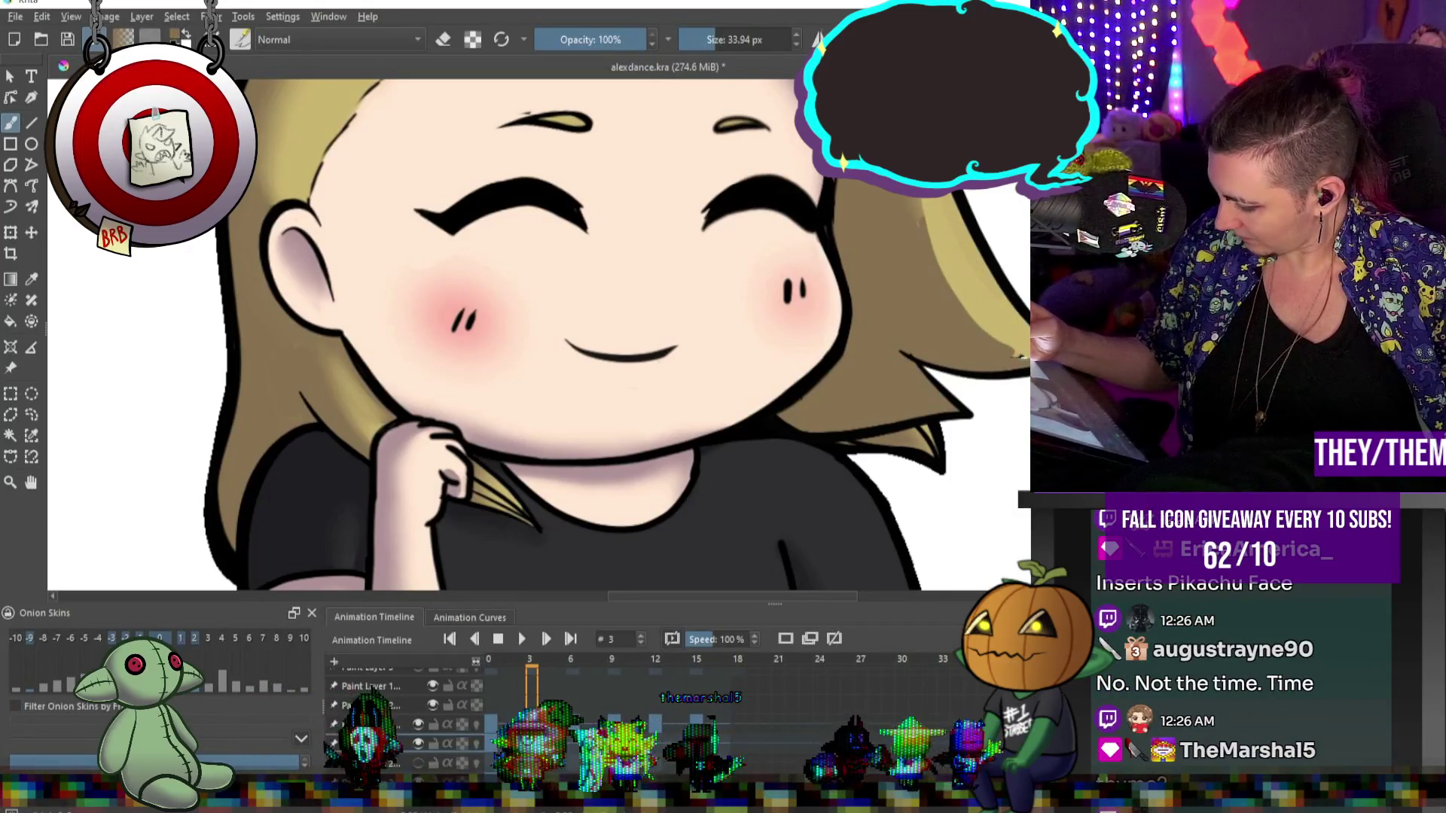
pyautogui.middleClick(1019, 373)
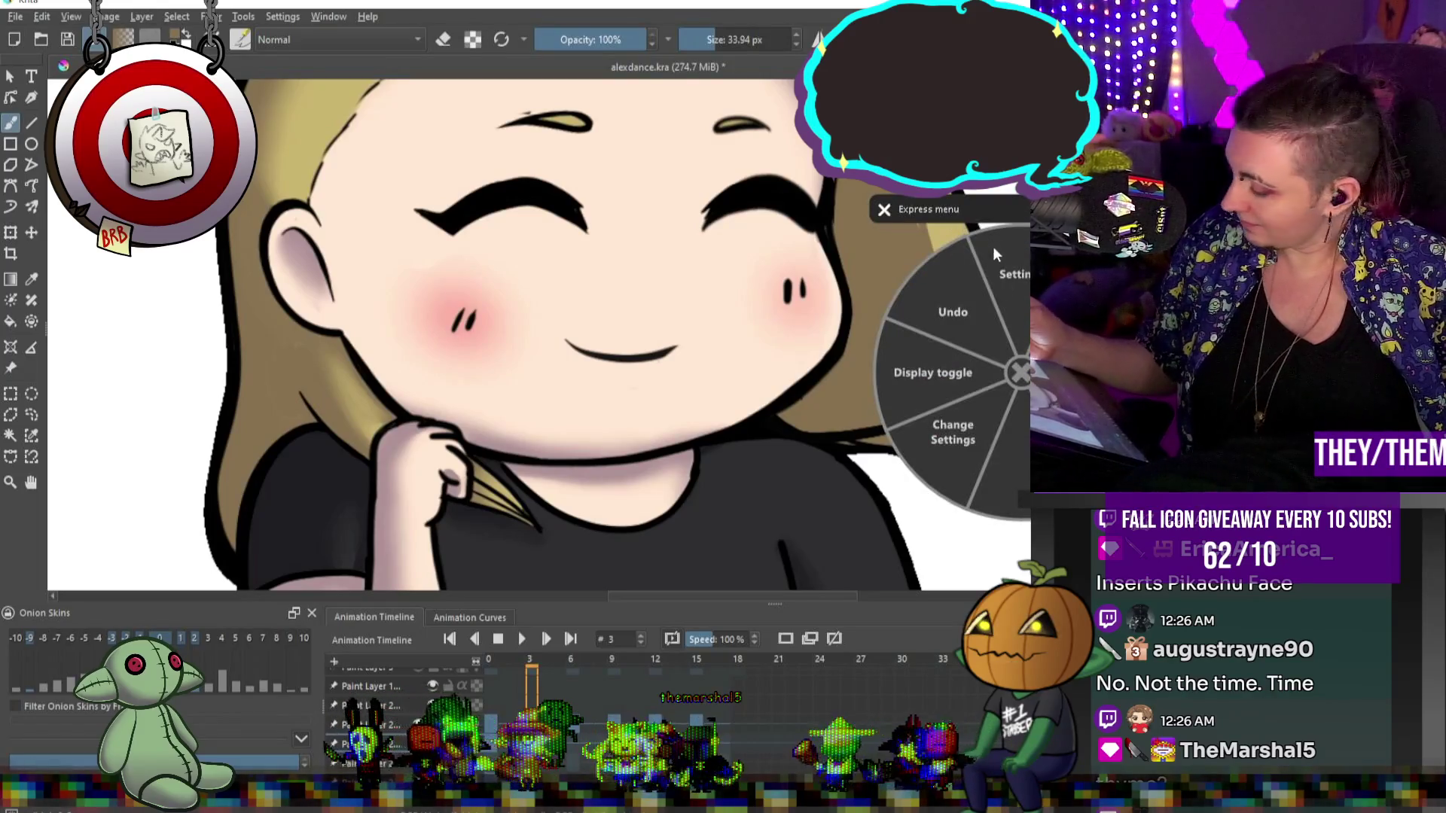
pyautogui.press('Escape')
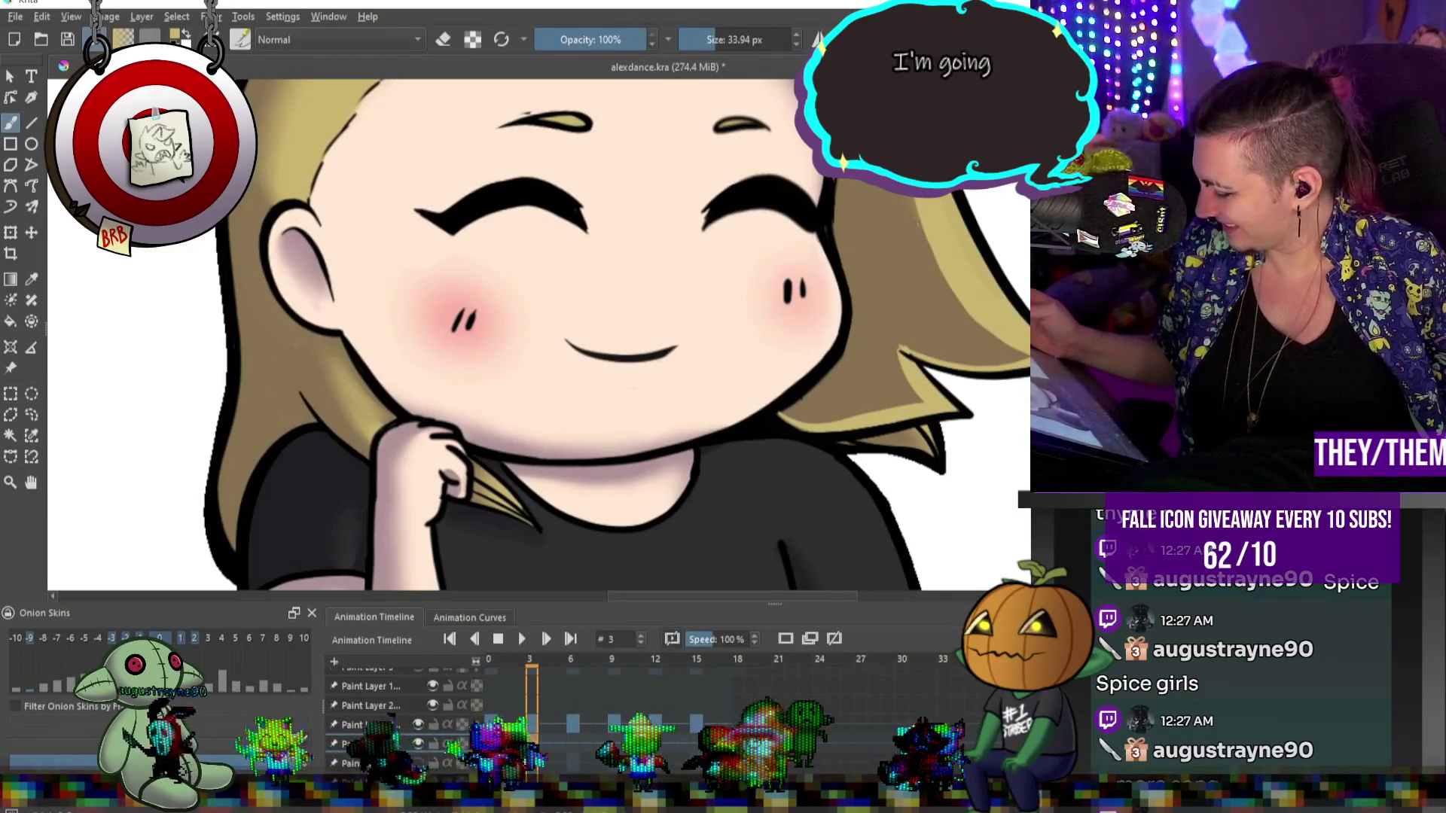
pyautogui.moveTo(971, 308); pyautogui.dragTo(1009, 308)
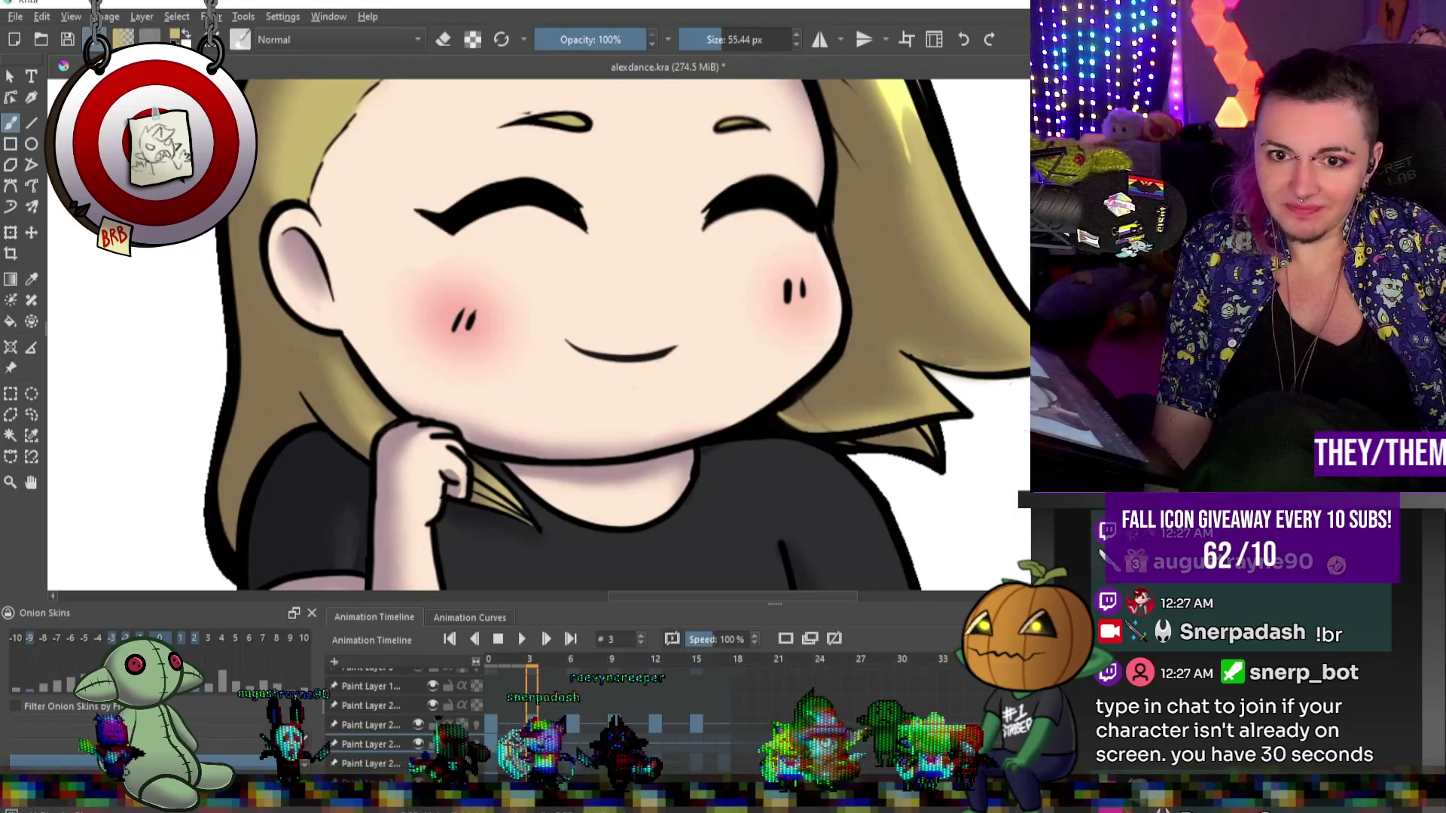
pyautogui.press('-')
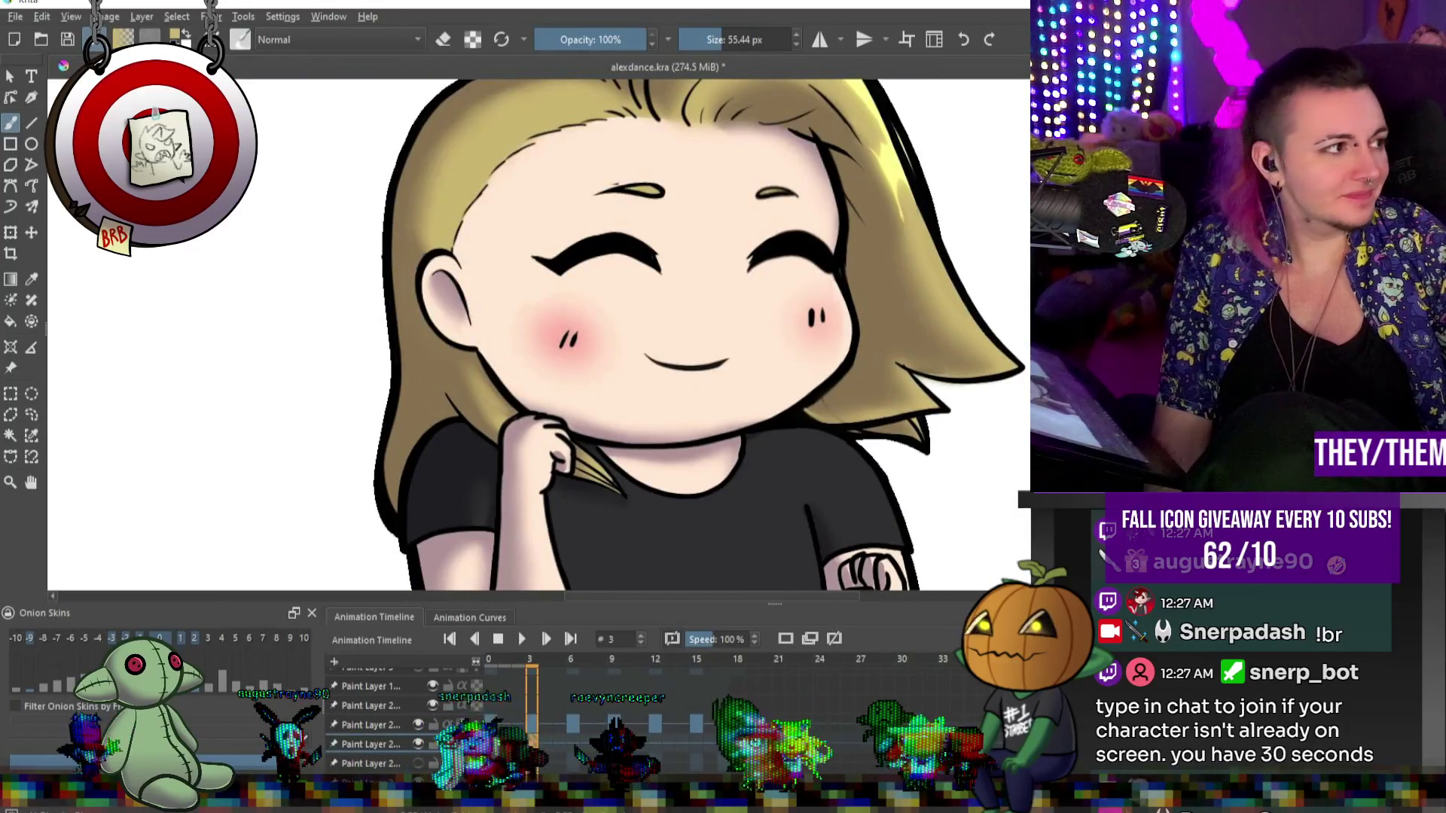
# Go to frame 6, resize the brush between 34 and 55 px, and jump ahead to frame 9.
pyautogui.click(577, 742)
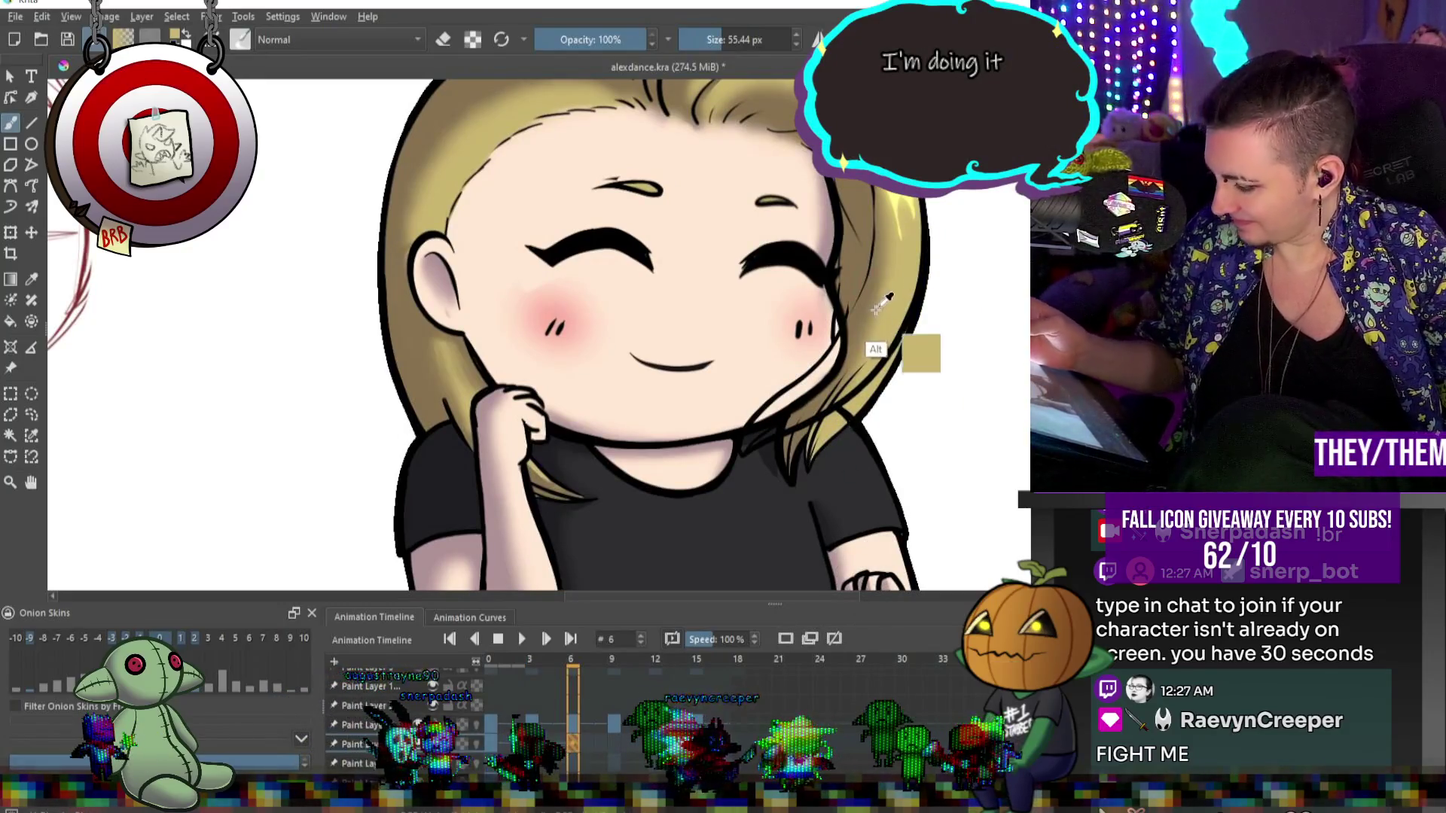
pyautogui.press('[')
pyautogui.press('[')
pyautogui.press('[')
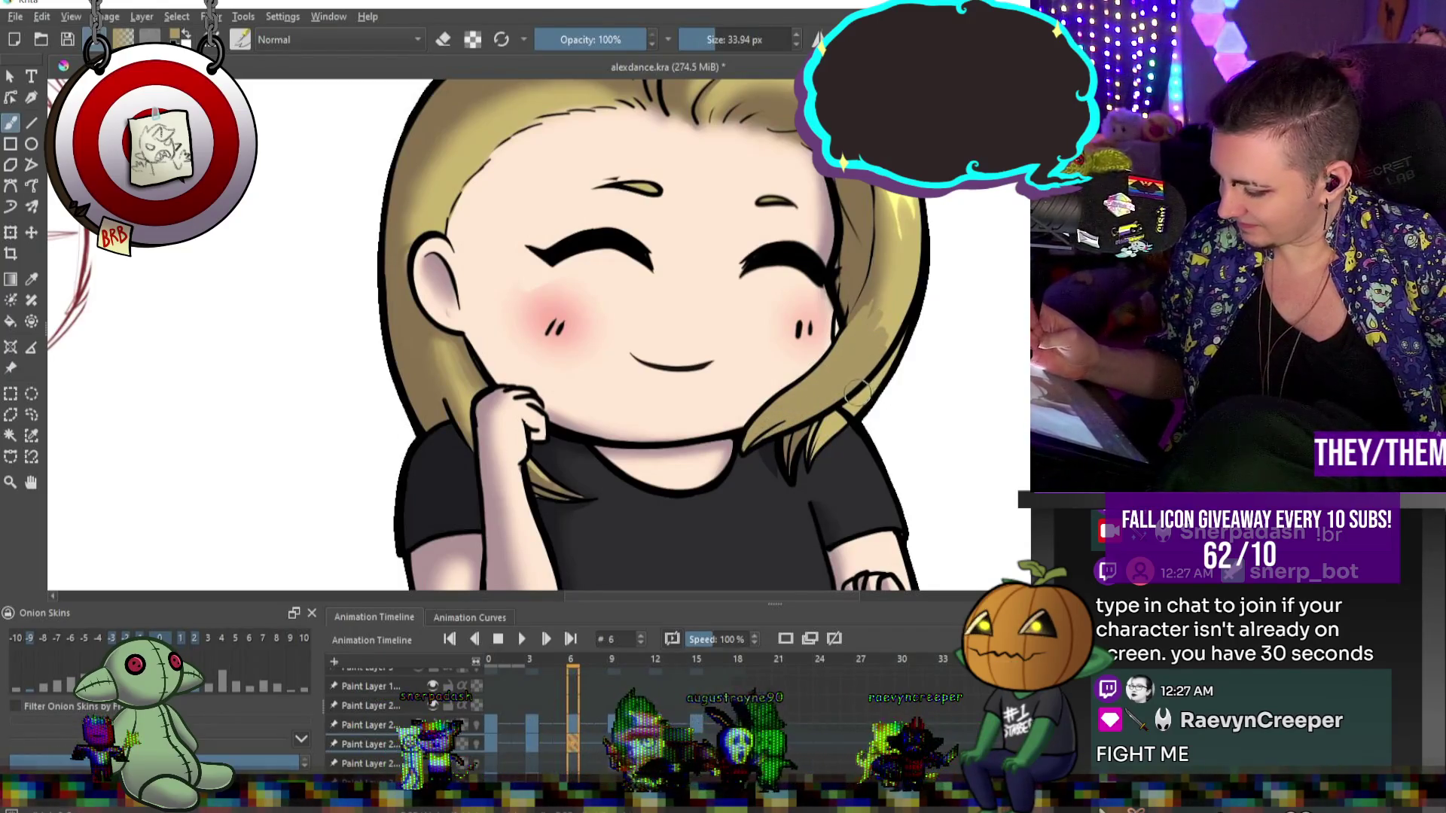
pyautogui.press('alt')
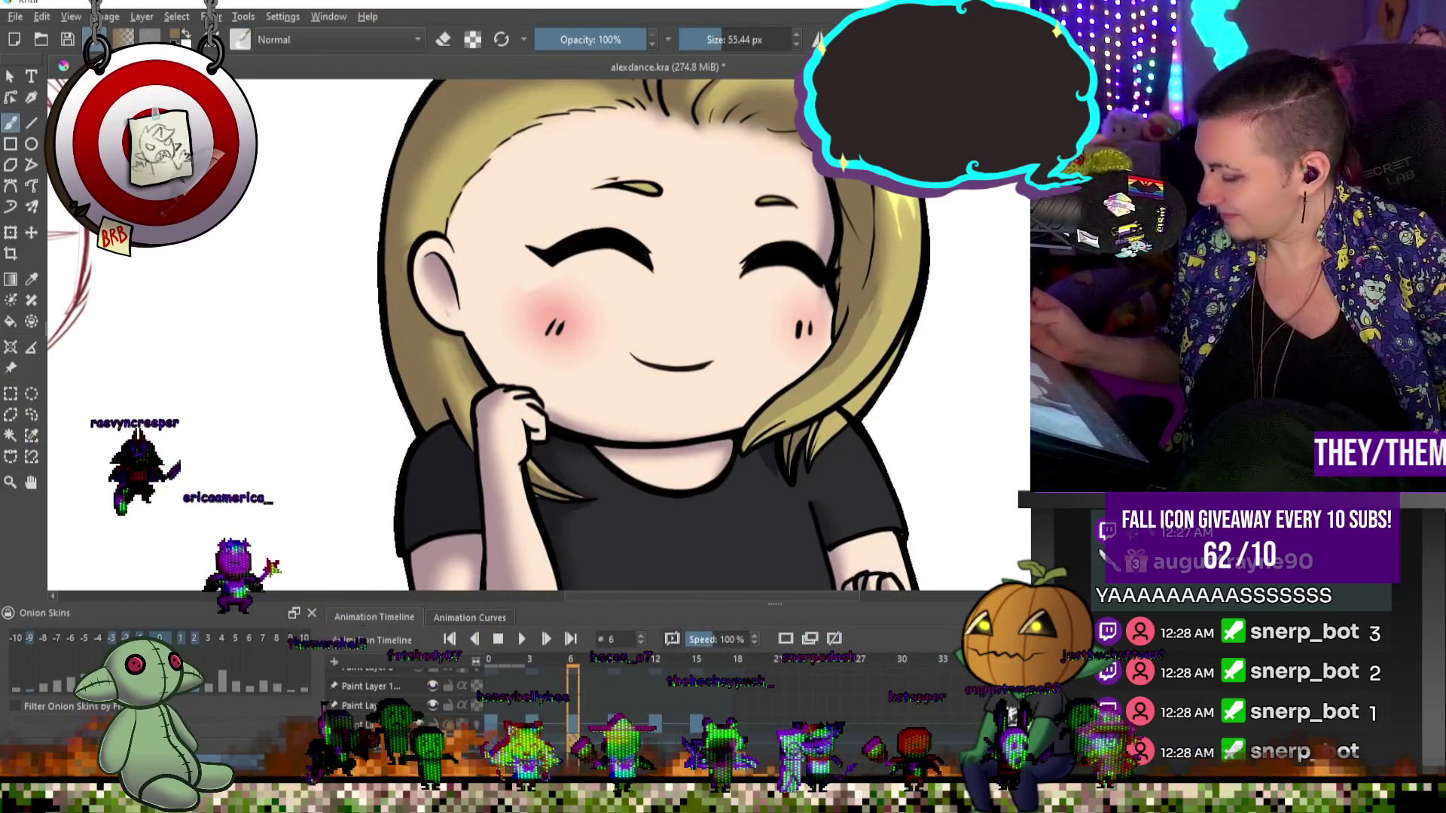
pyautogui.press(']')
pyautogui.press(']')
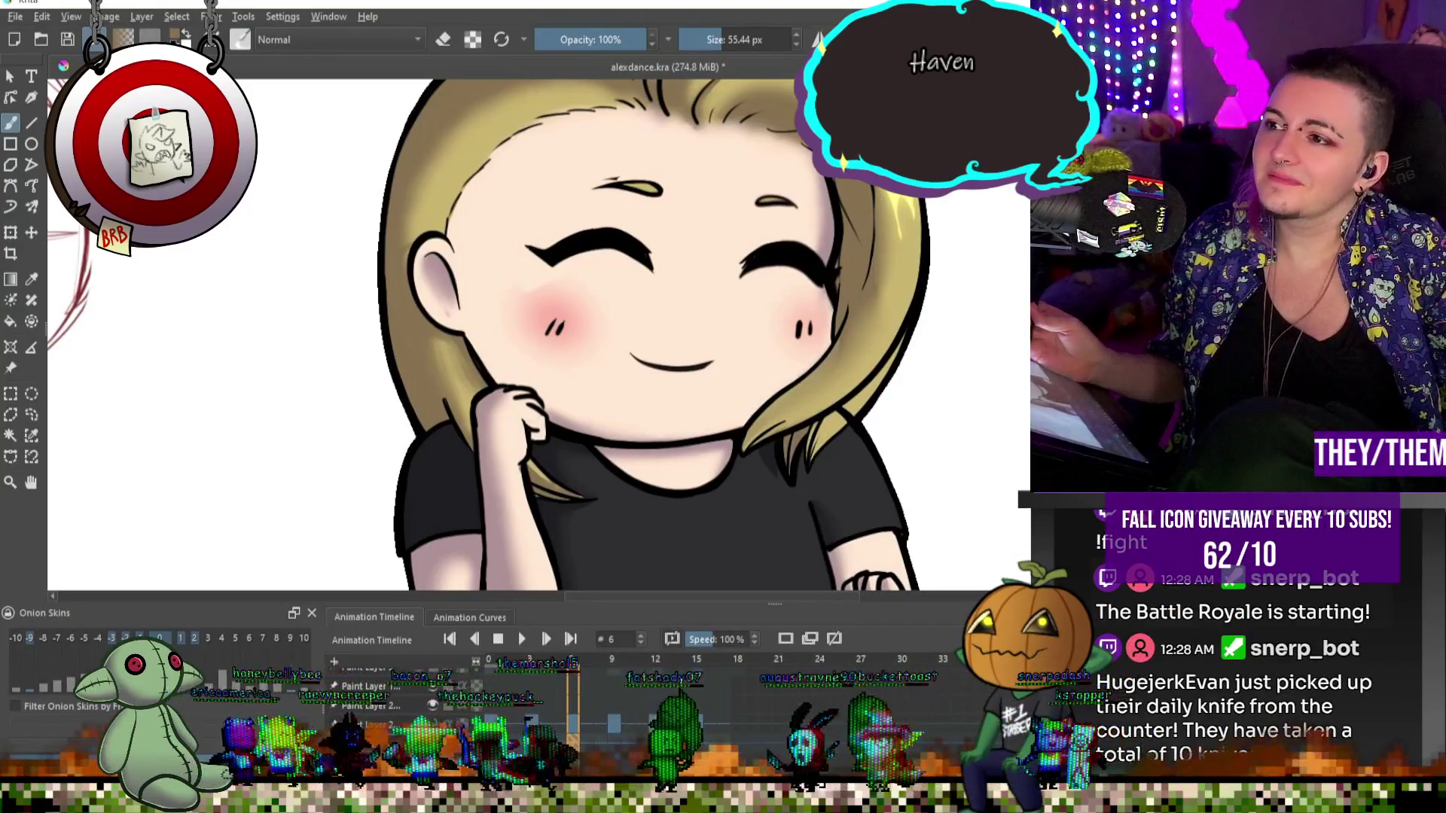
pyautogui.press('.')
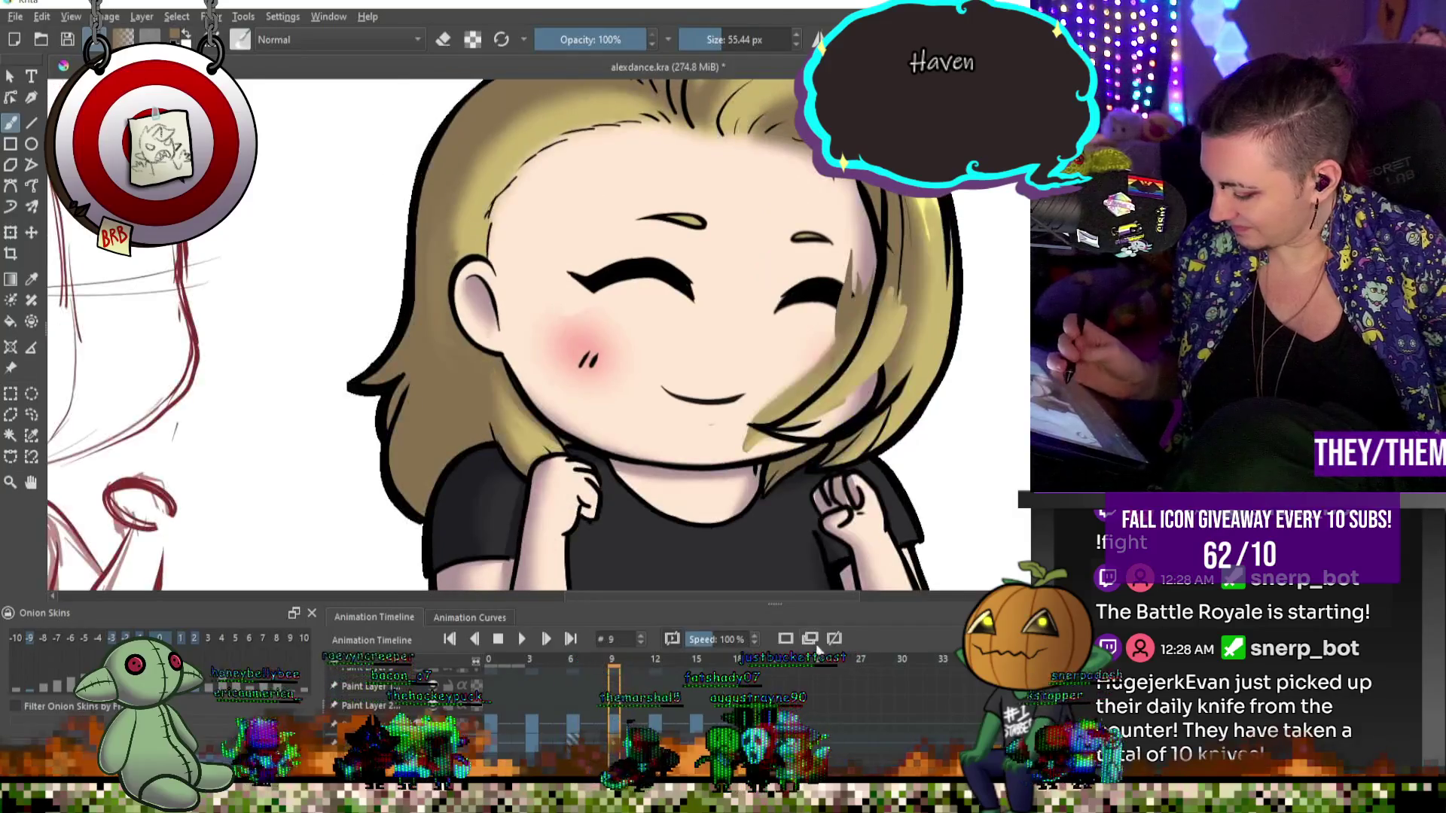
# Sample the hair colour near the cheek and paint three lighter highlight strokes on the right hair.
pyautogui.press('[')
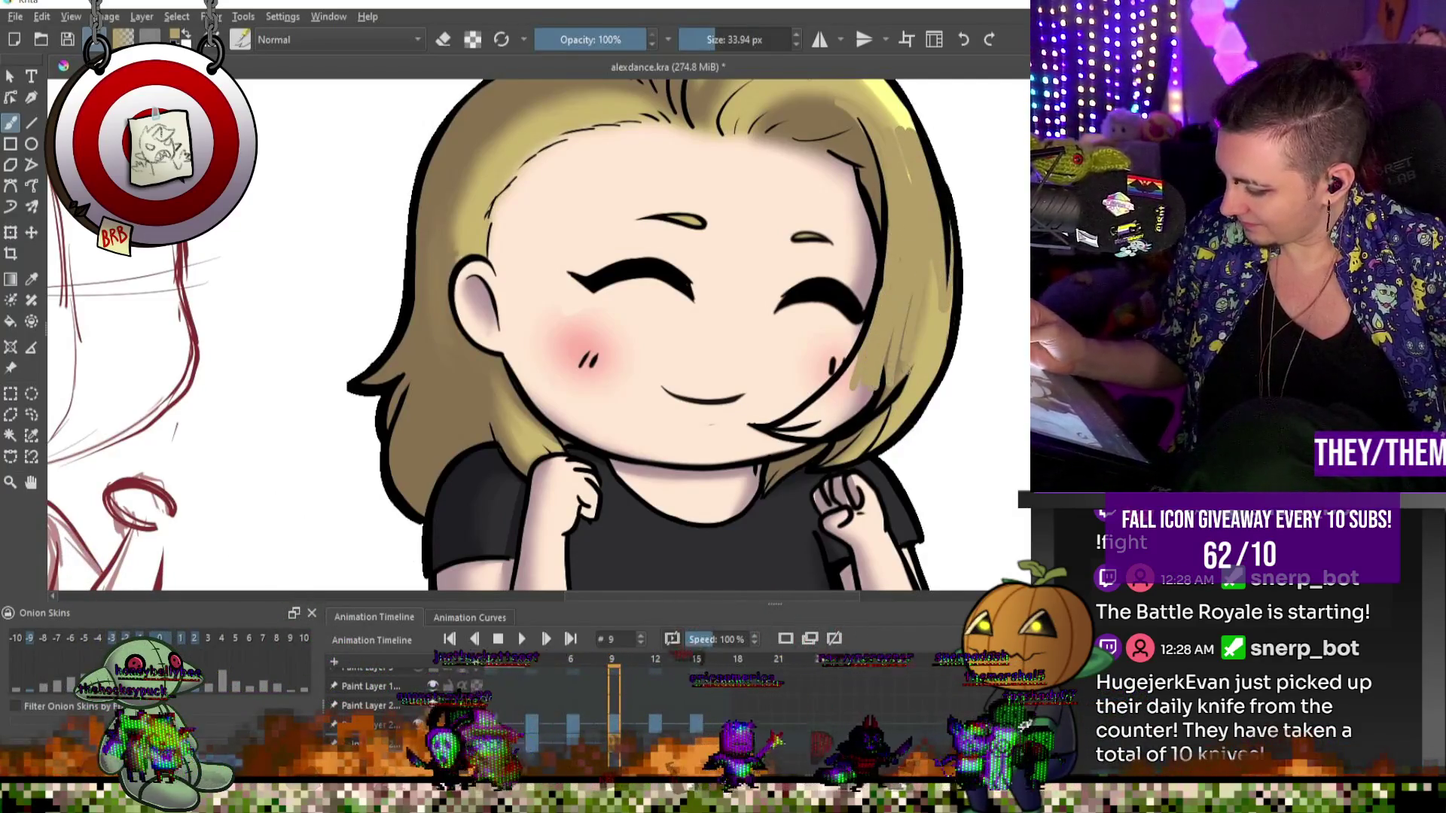
pyautogui.keyDown('ctrl'); pyautogui.click(929, 370); pyautogui.keyUp('ctrl')
pyautogui.moveTo(858, 399); pyautogui.dragTo(876, 342)
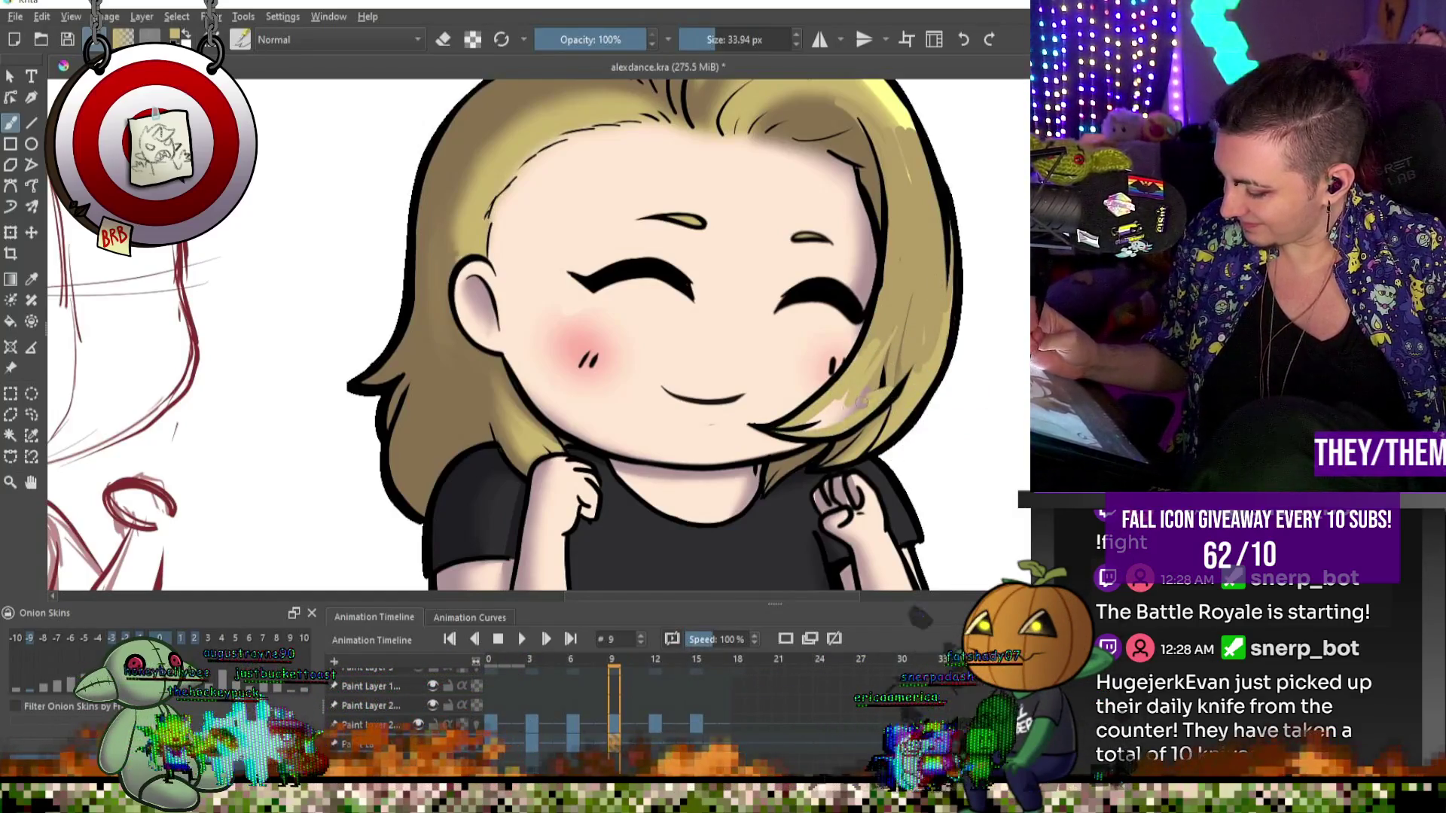
pyautogui.moveTo(880, 391); pyautogui.dragTo(908, 312)
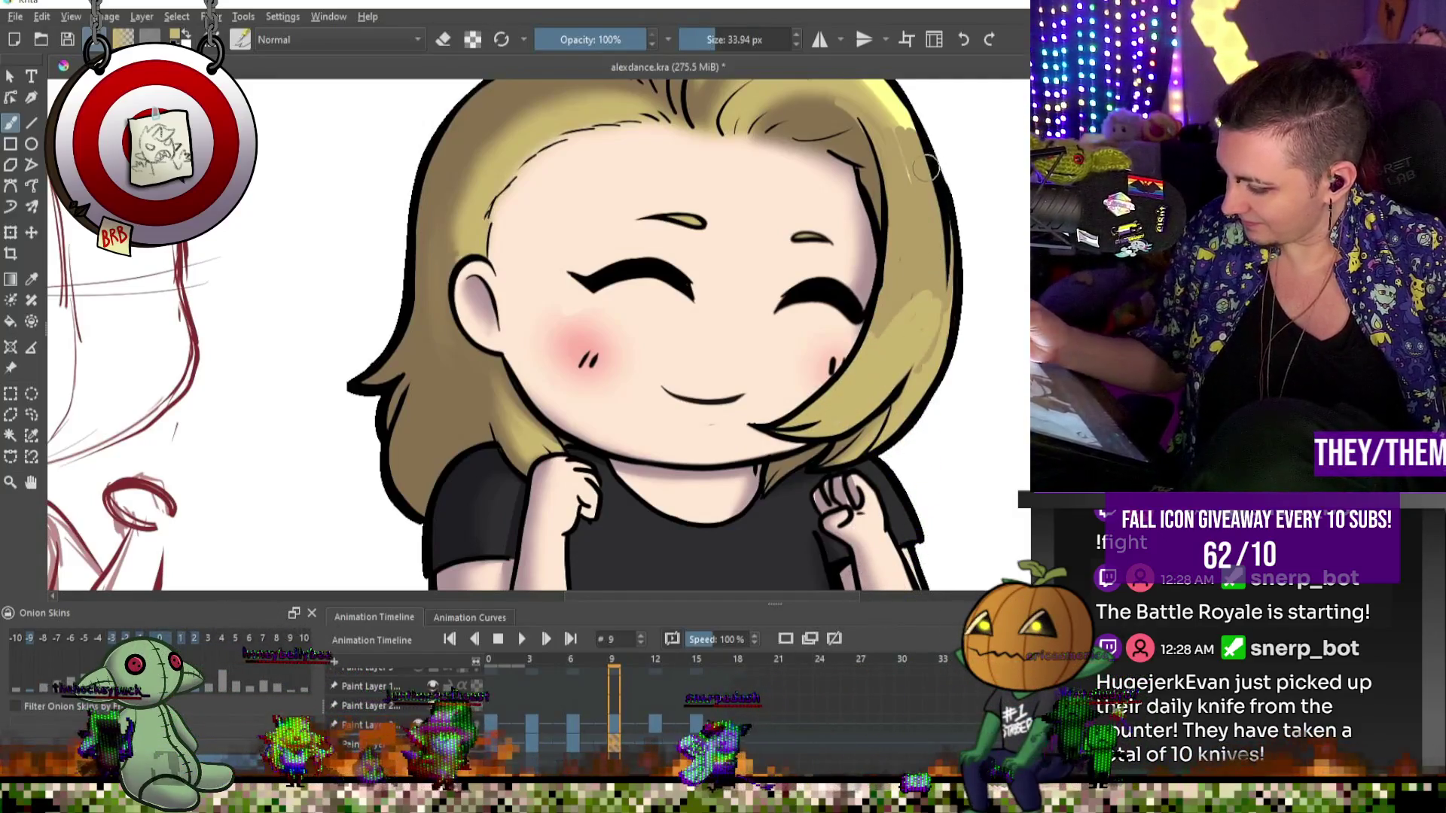
pyautogui.moveTo(925, 192); pyautogui.dragTo(905, 287)
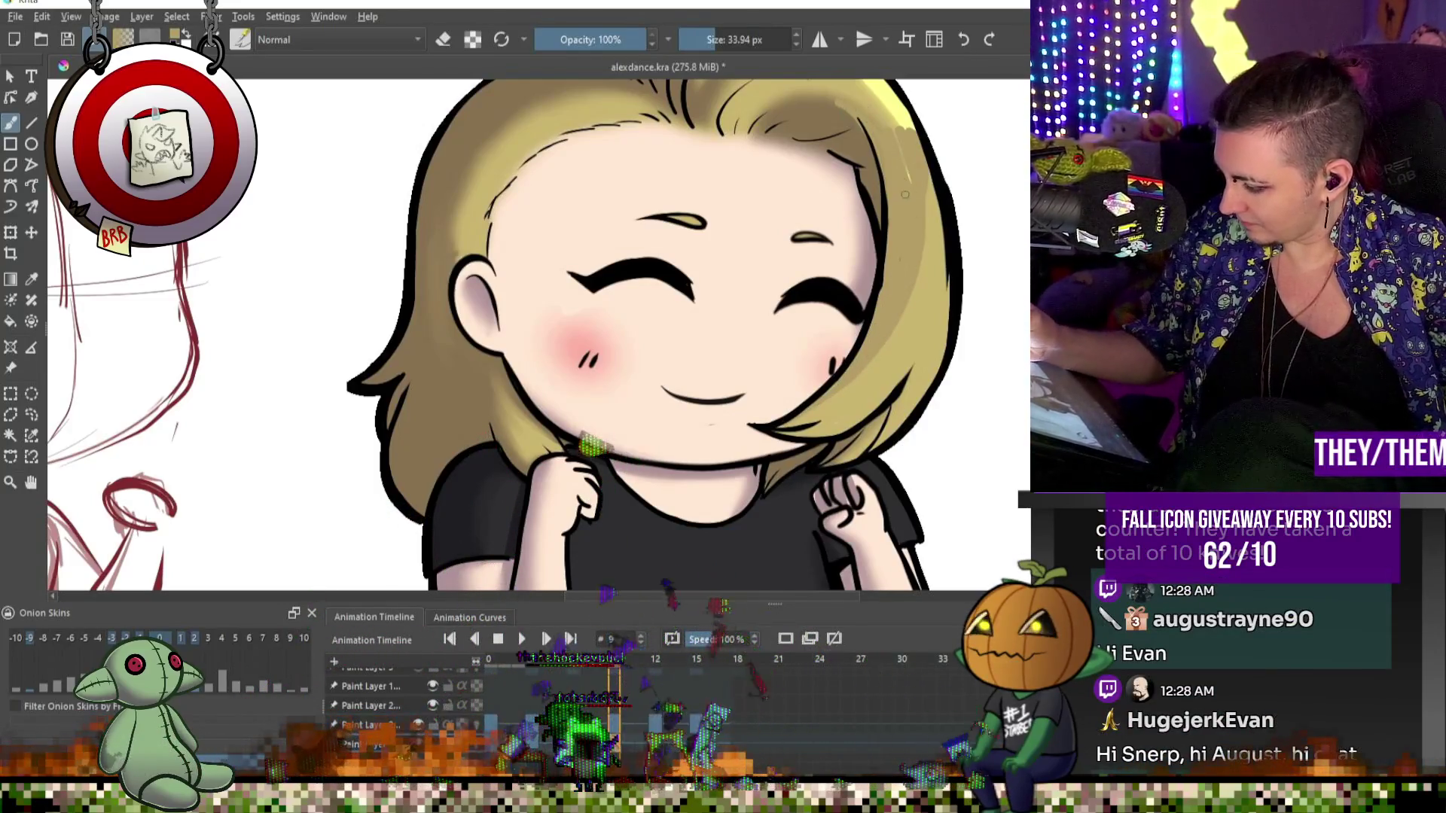
# Sample the edge and darker tan hair colours, then switch to eraser mode.
pyautogui.keyDown('alt'); pyautogui.click(815, 113); pyautogui.keyUp('alt')
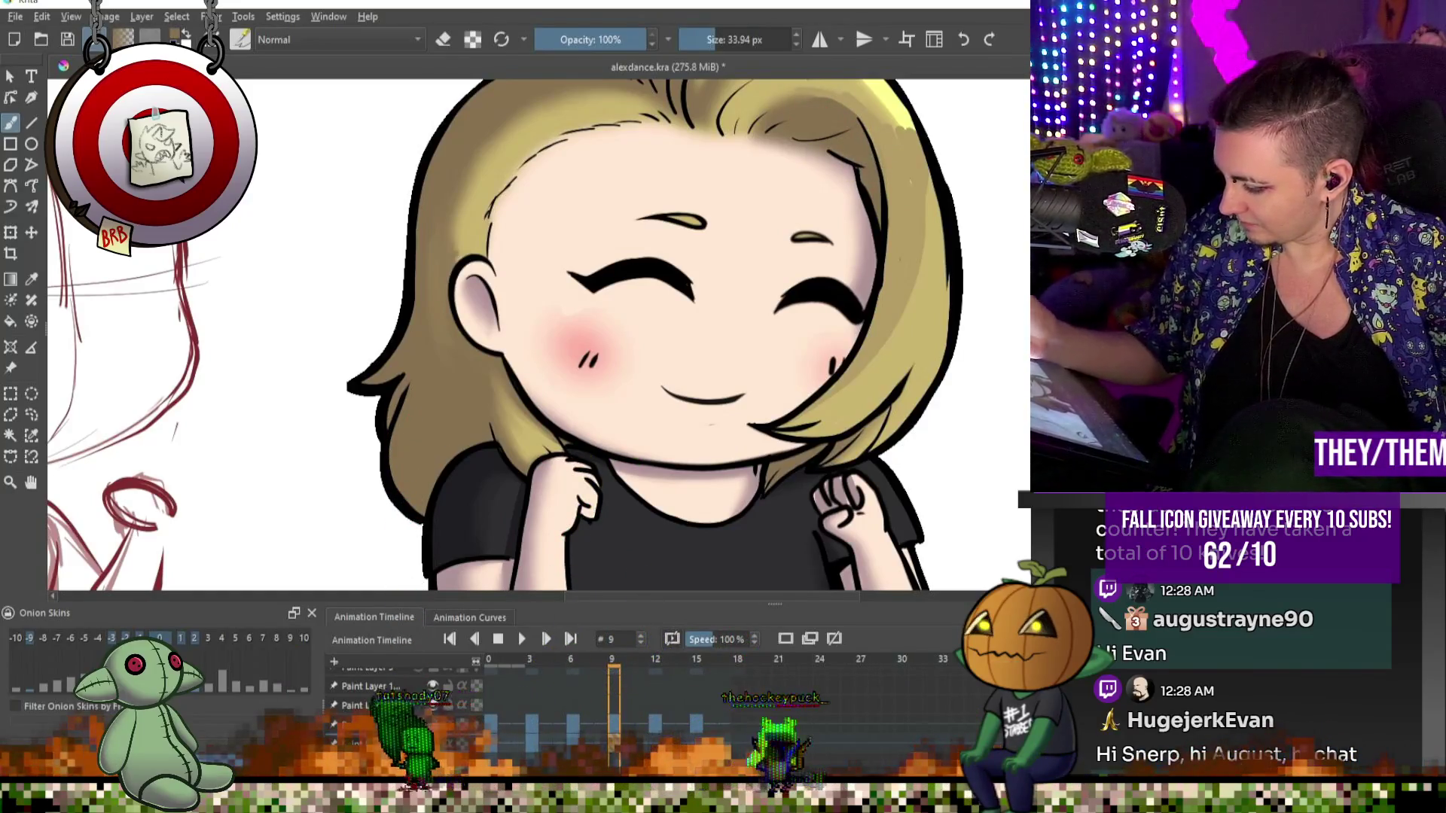
pyautogui.keyDown('alt'); pyautogui.click(906, 405); pyautogui.keyUp('alt')
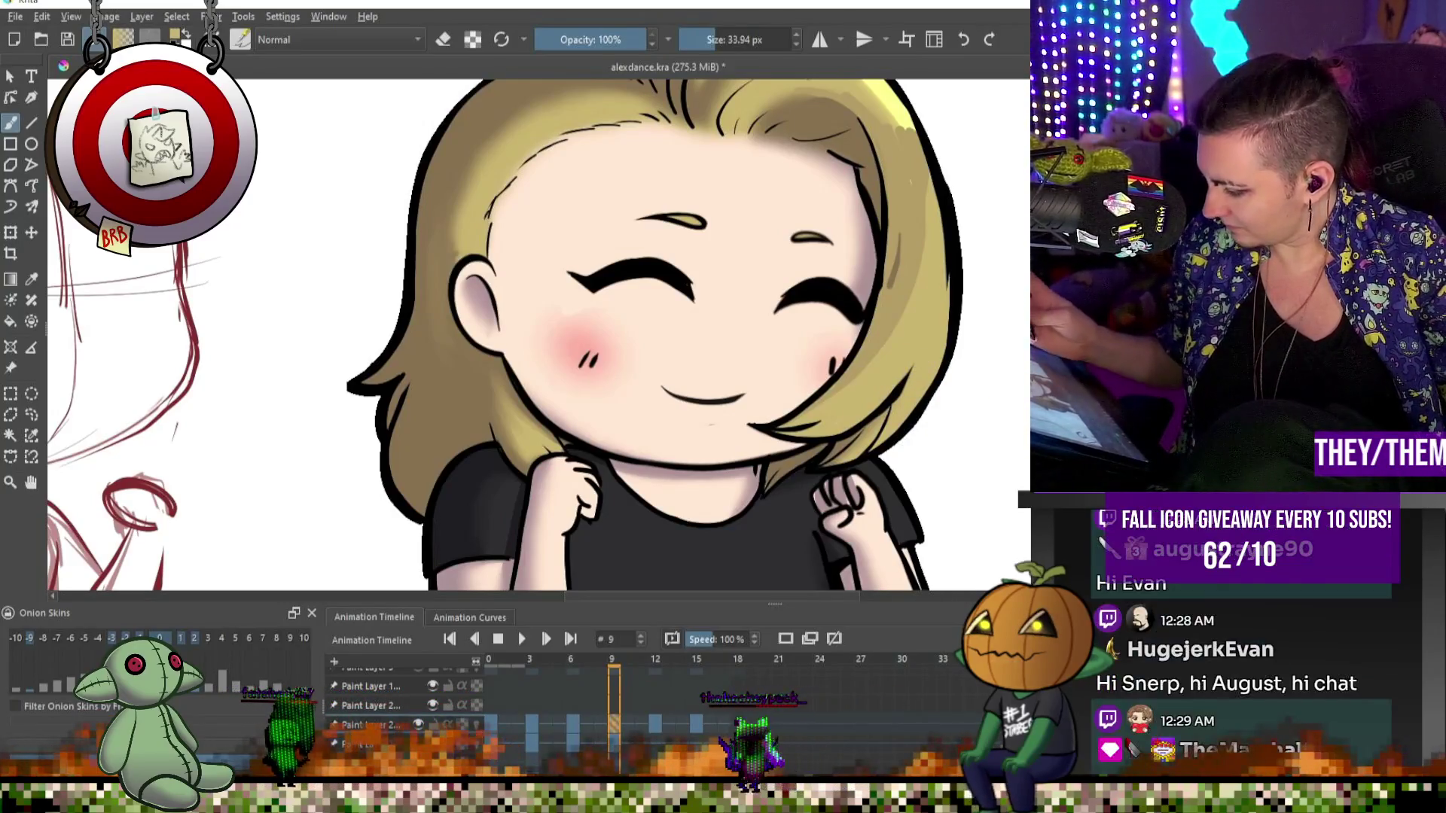
pyautogui.press('e')
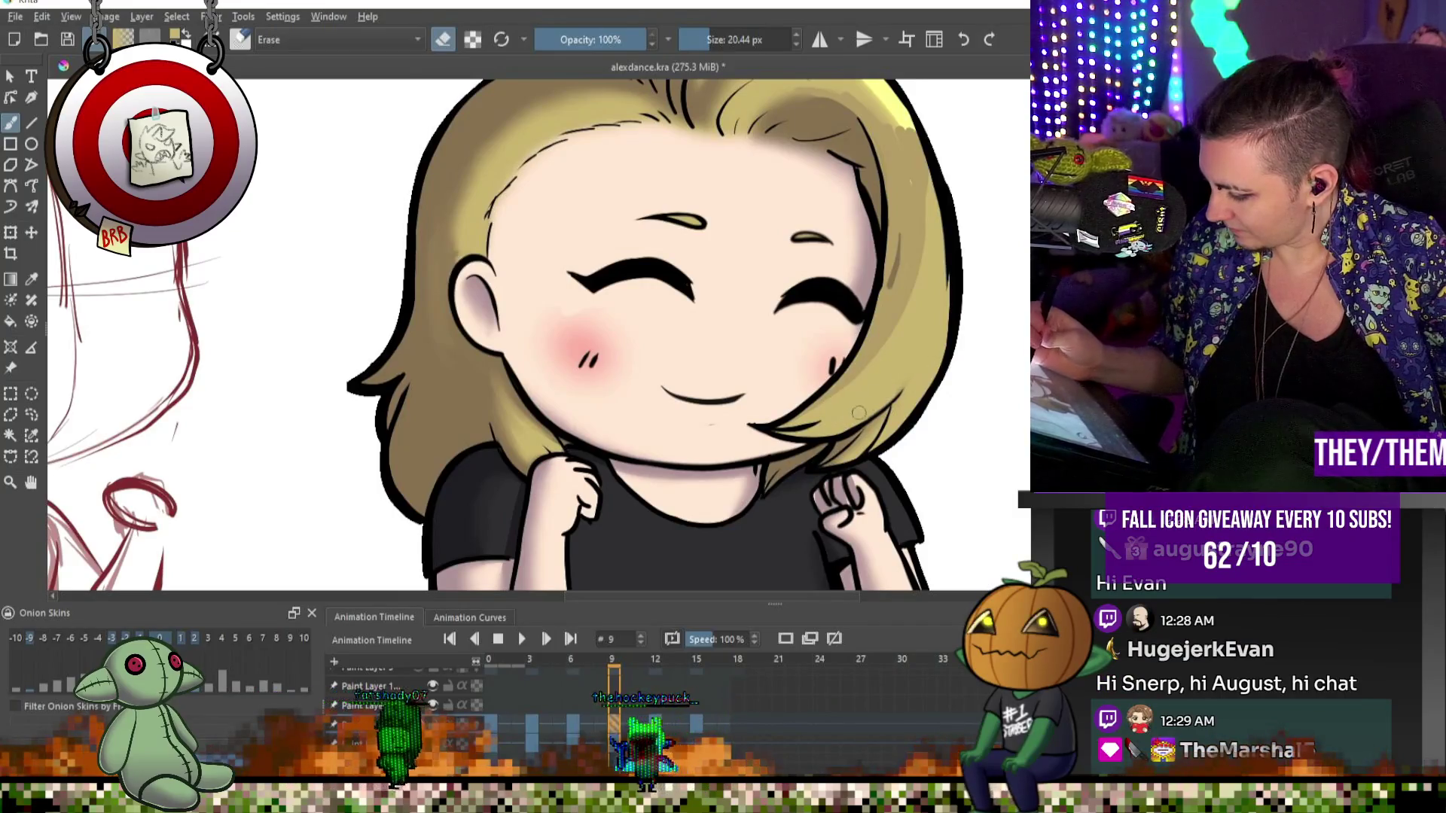
# Toggle eraser mode and flip between the previous drawing and frame 9 to compare.
pyautogui.press('e')
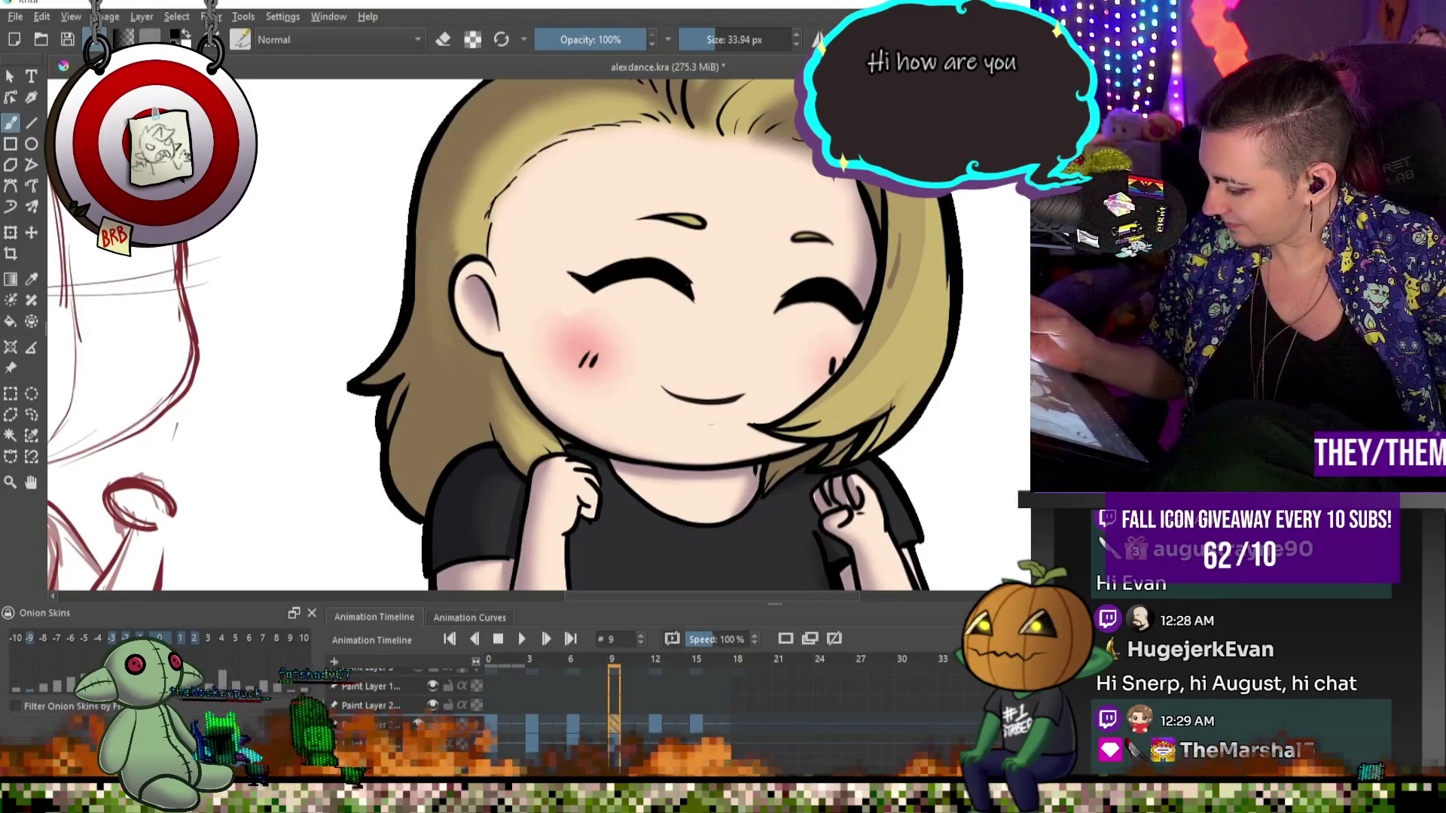
pyautogui.press('e')
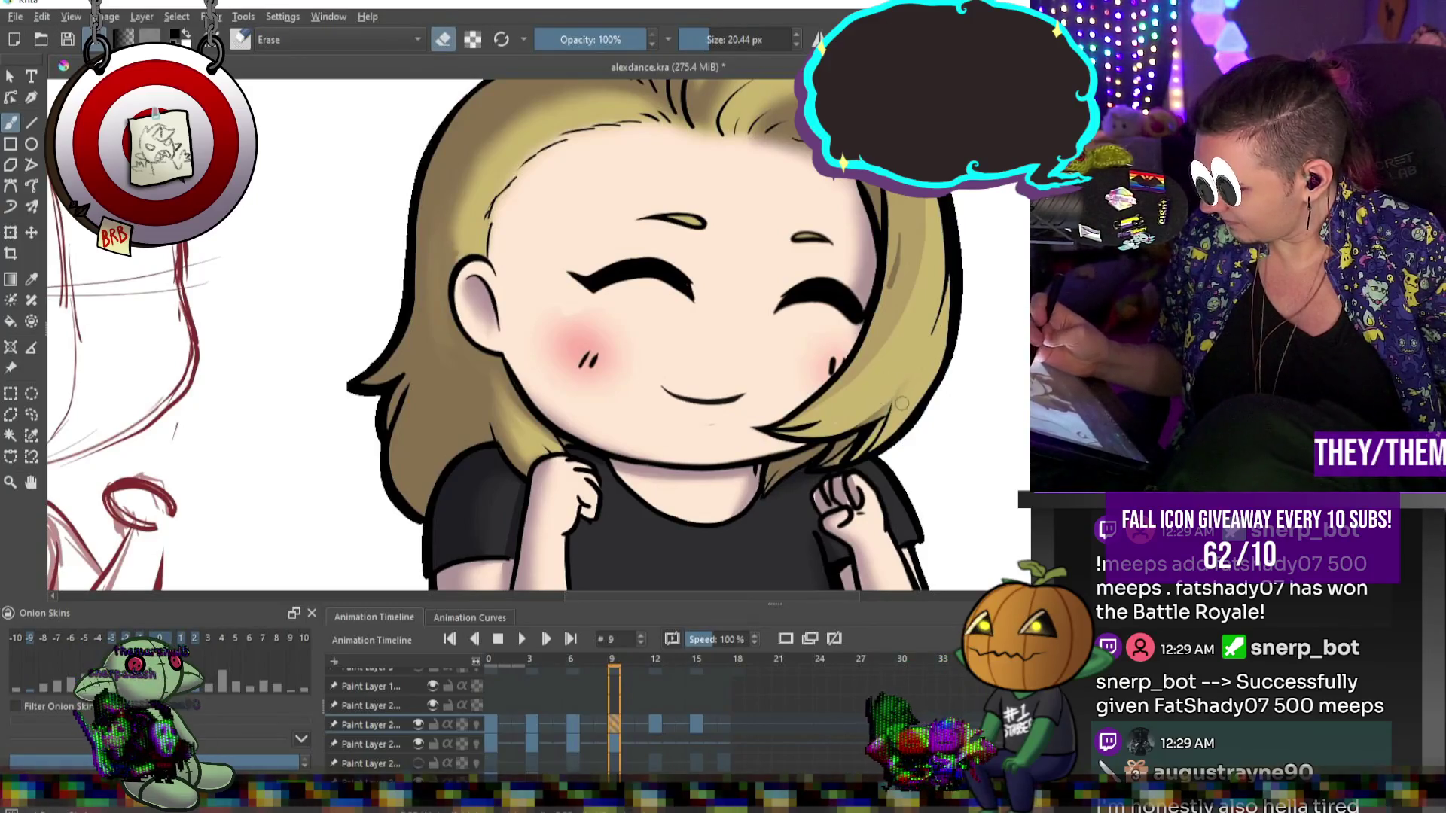
pyautogui.press('e')
pyautogui.press('e')
pyautogui.press('pagedown')
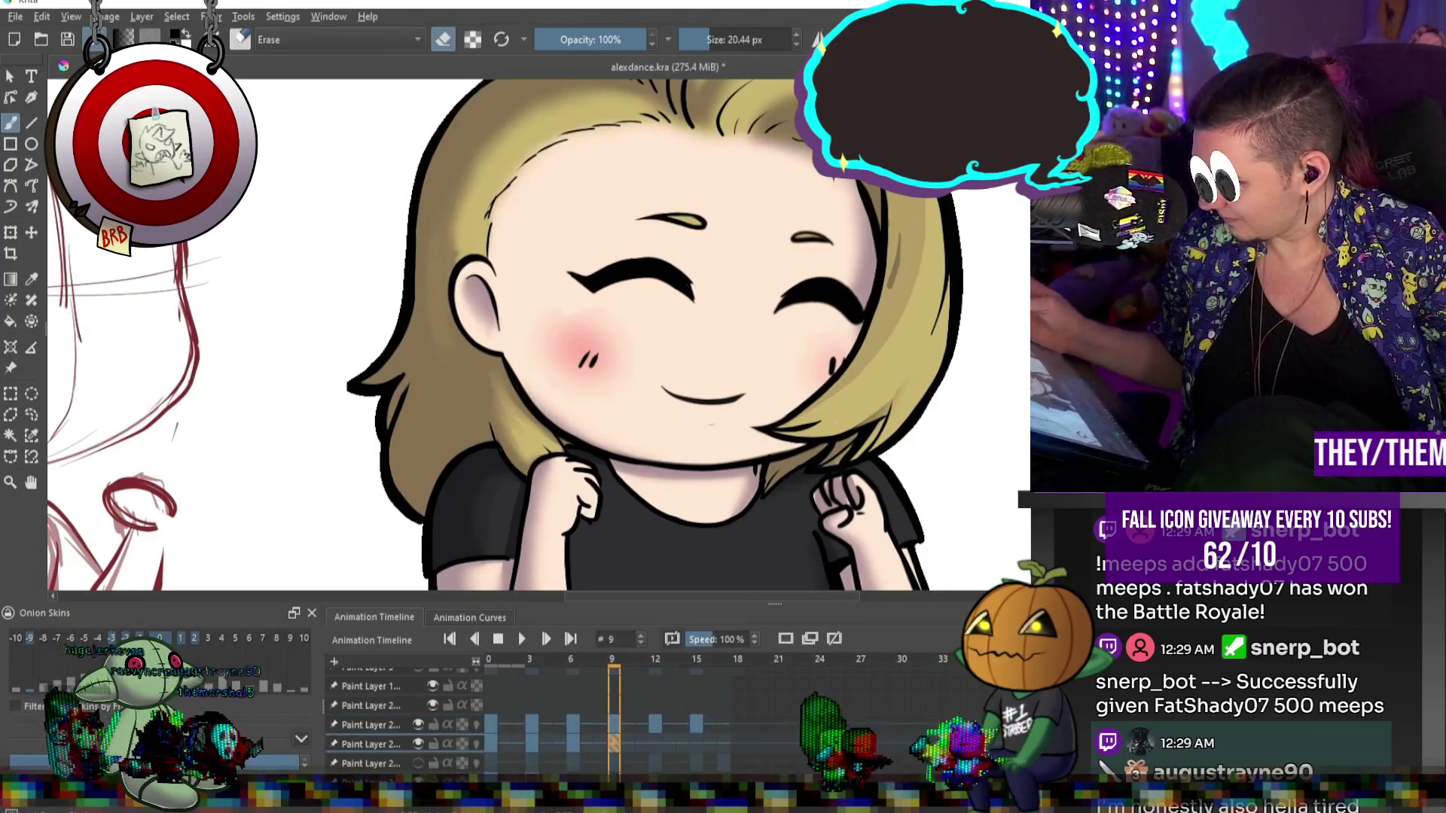
pyautogui.press('Left')
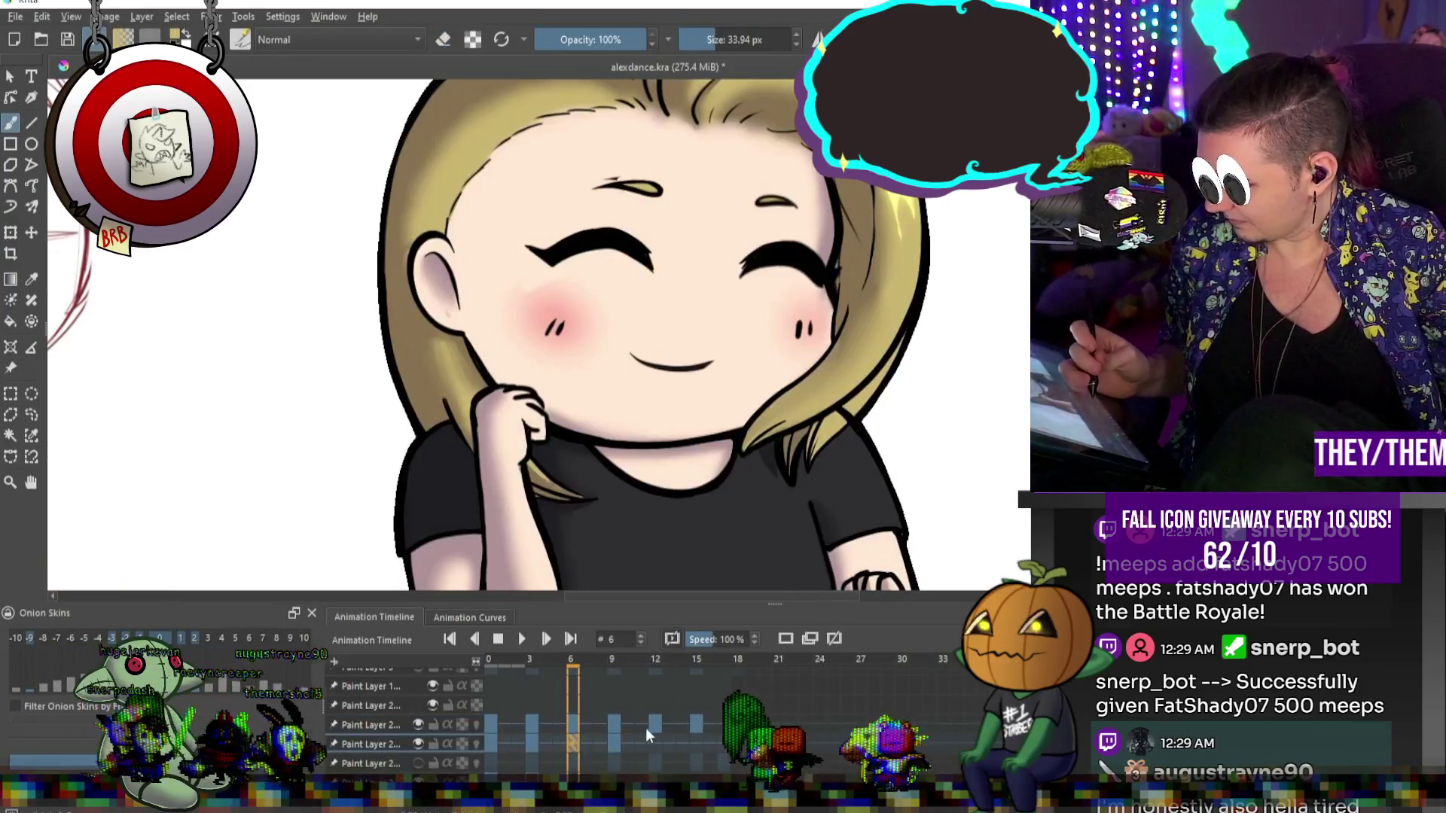
pyautogui.press('Right')
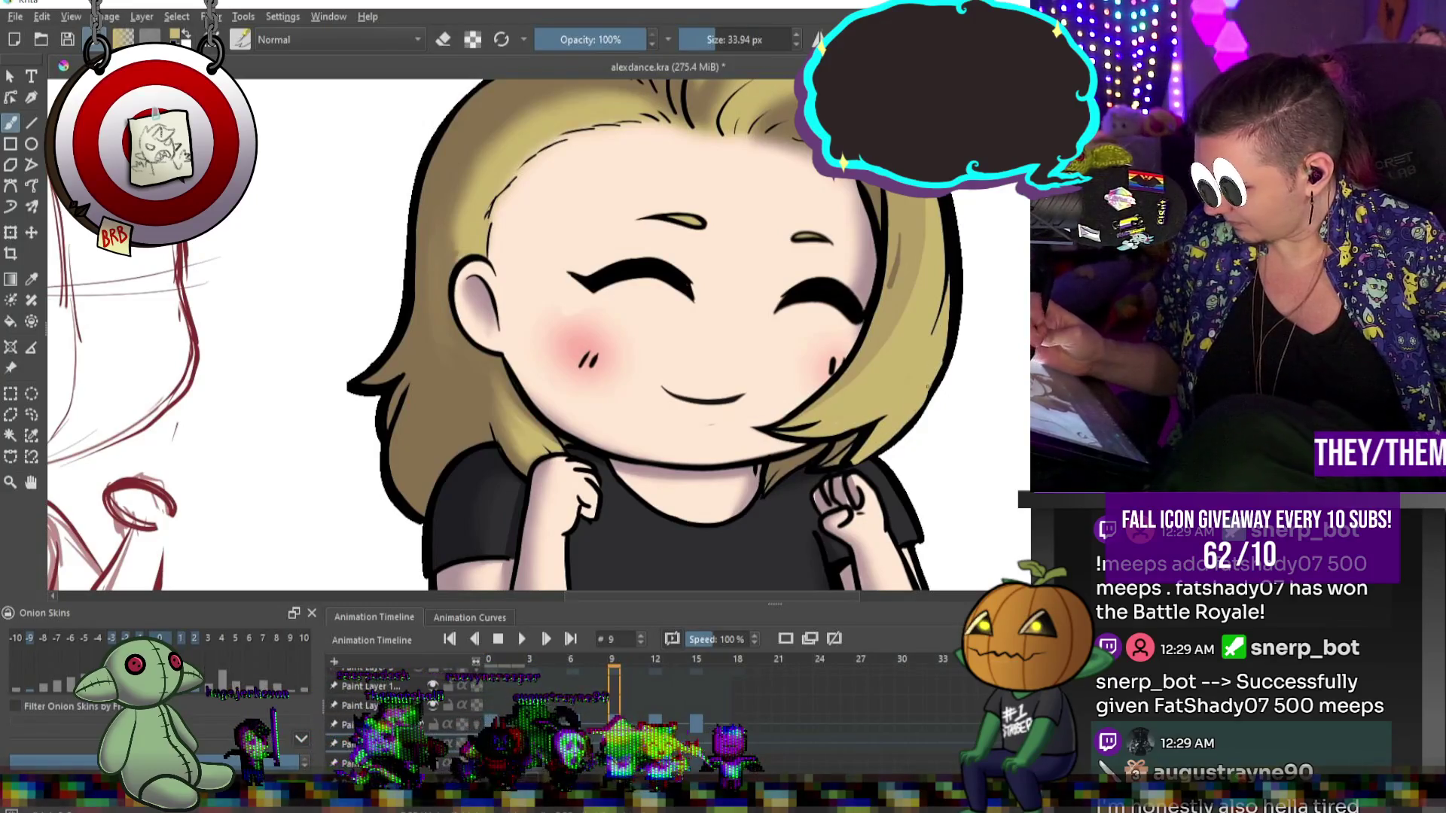
# Sample the tan and black colours, touch up the right hair edge, and zoom out.
pyautogui.keyDown('ctrl'); pyautogui.click(887, 447); pyautogui.keyUp('ctrl')
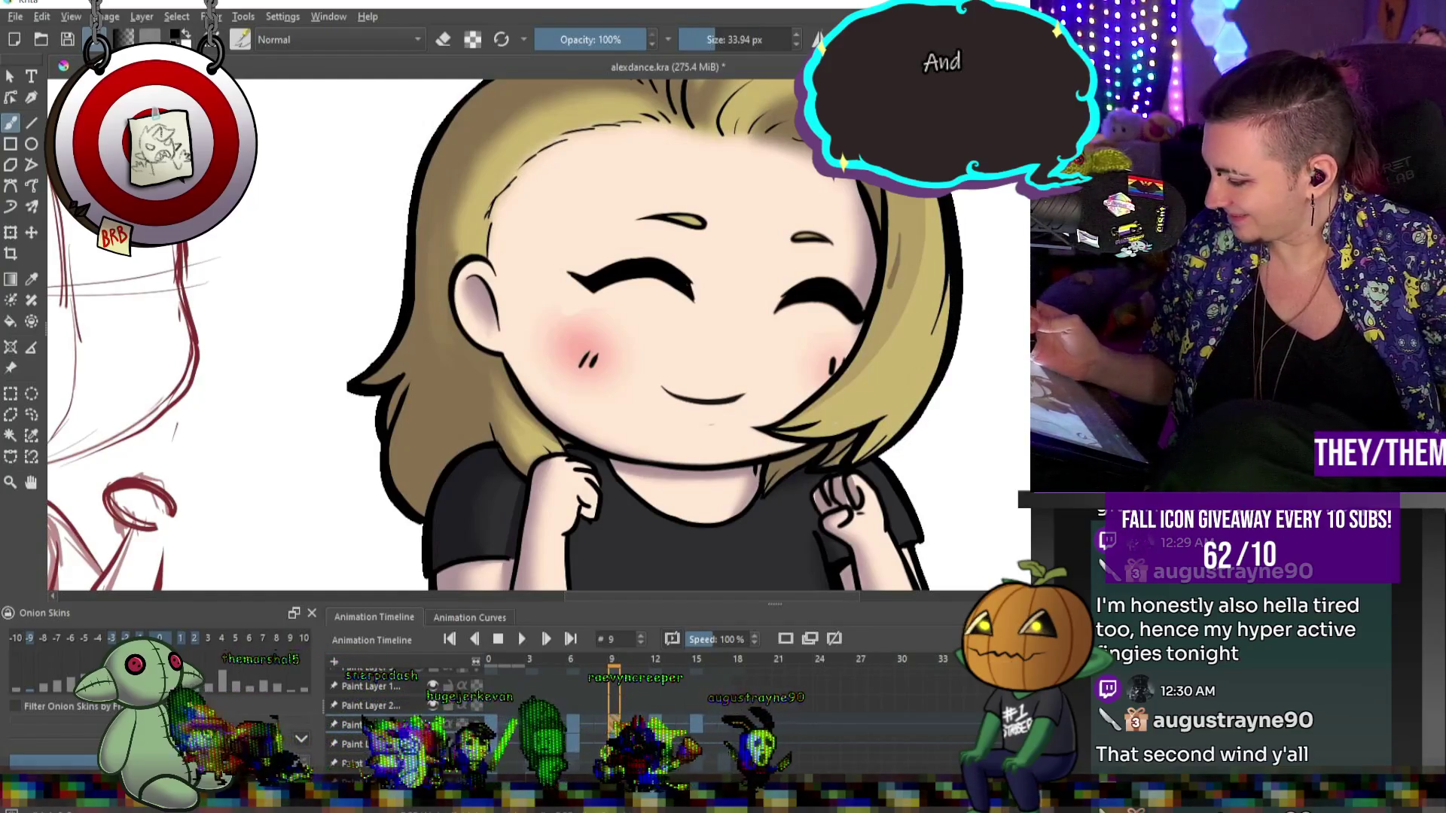
pyautogui.keyDown('alt'); pyautogui.click(898, 260); pyautogui.keyUp('alt')
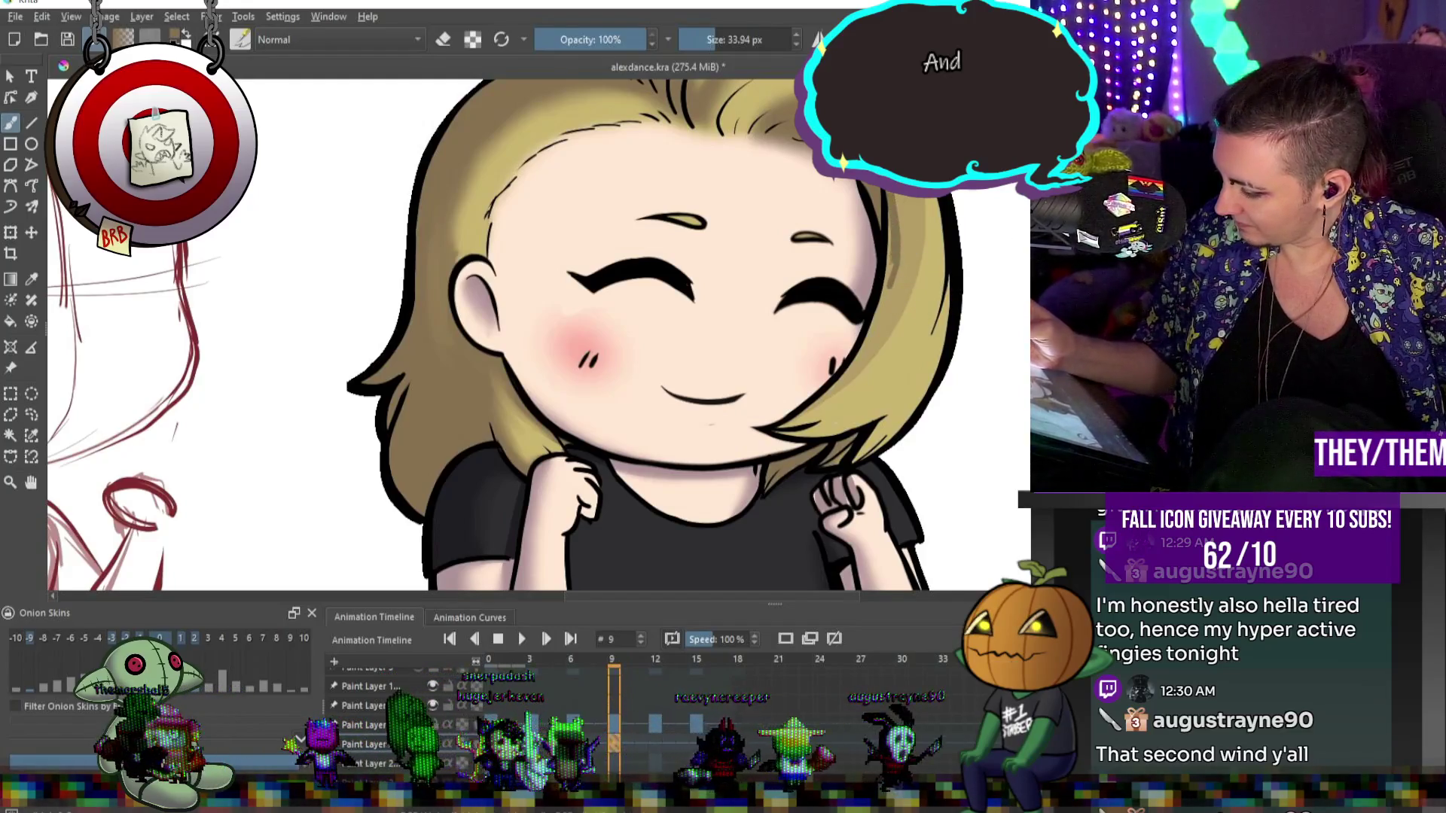
pyautogui.moveTo(874, 286); pyautogui.dragTo(863, 343)
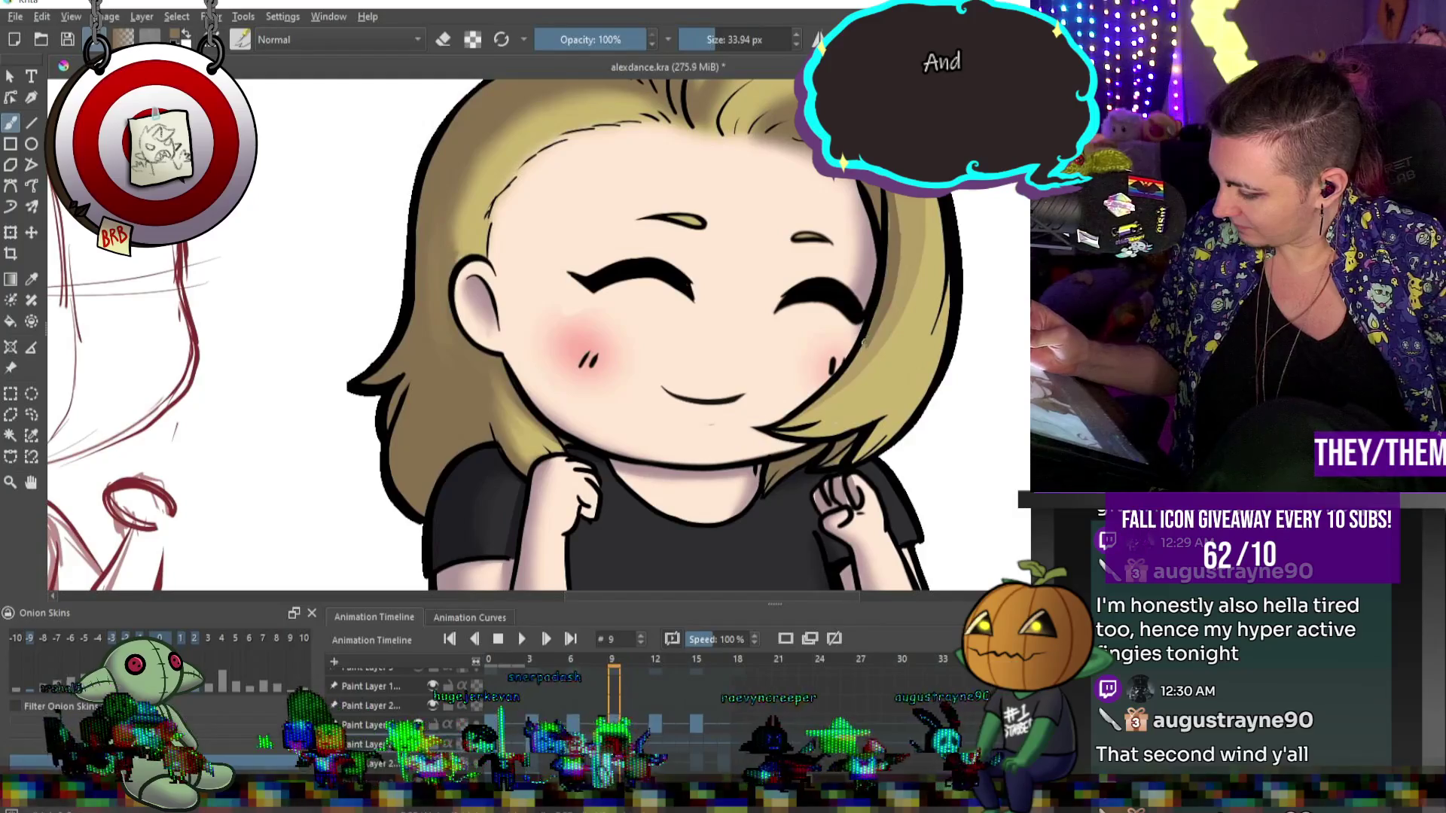
pyautogui.moveTo(892, 399); pyautogui.dragTo(904, 415)
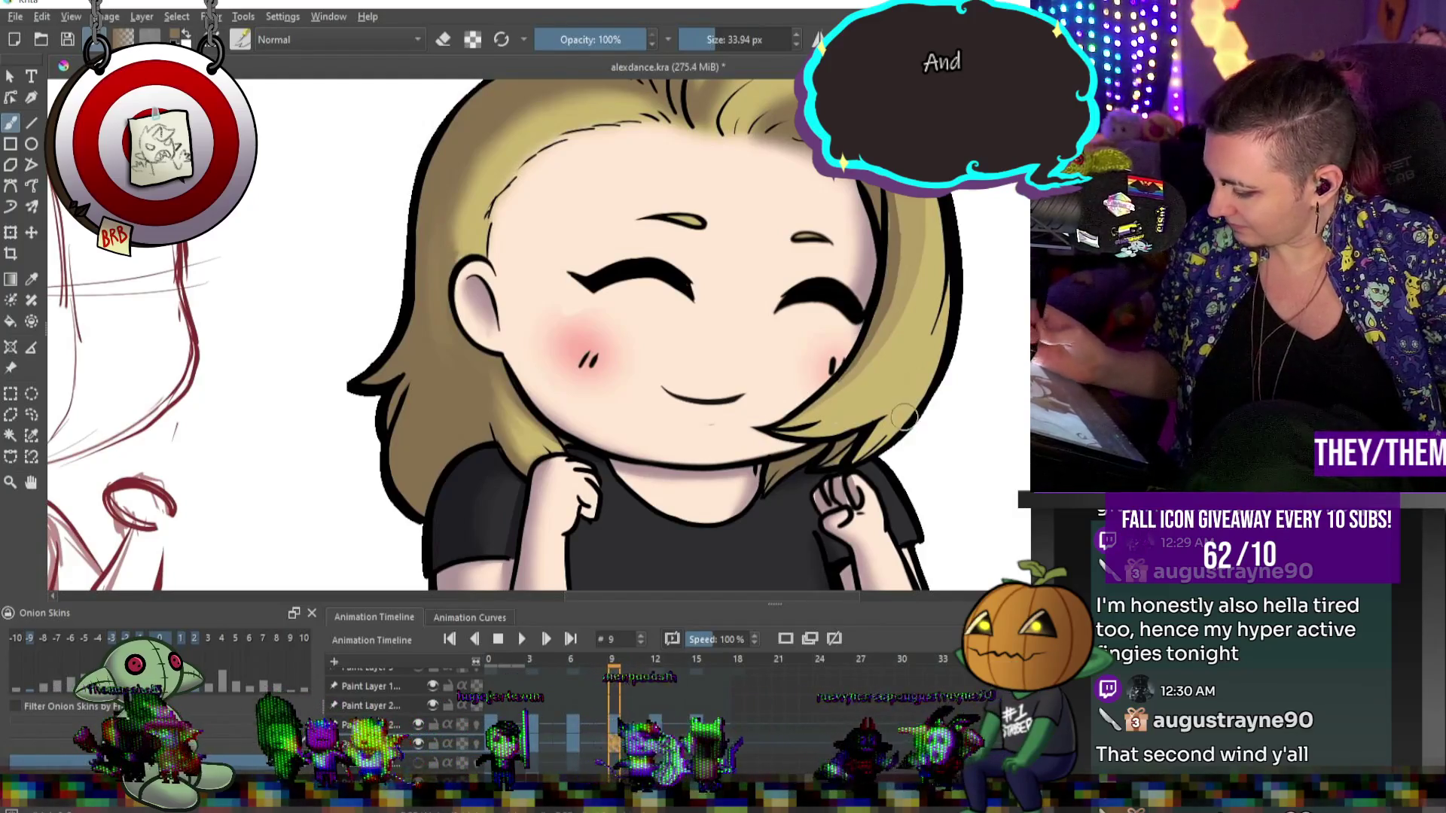
pyautogui.press('-')
pyautogui.press('-')
pyautogui.press('-')
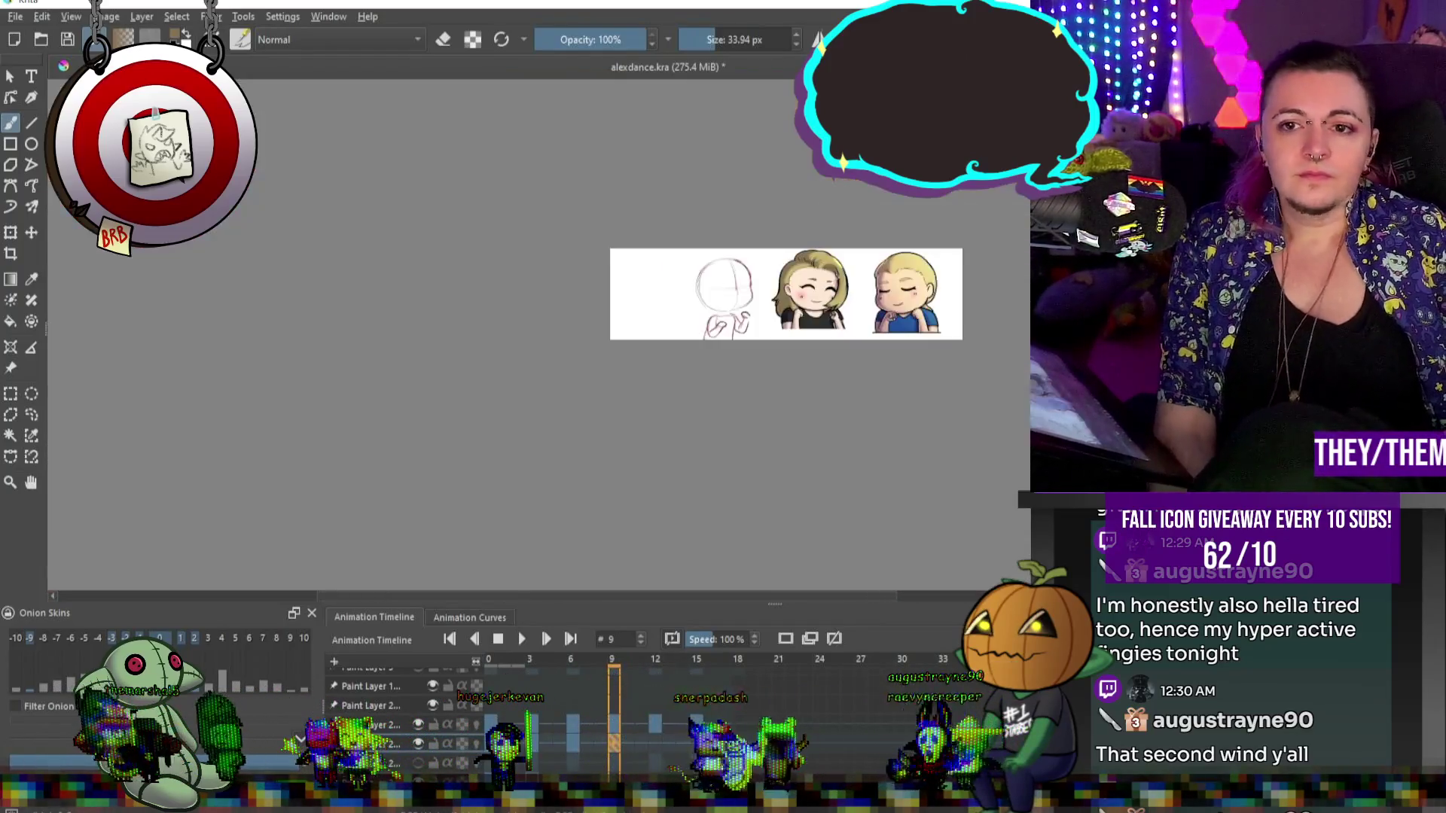
# Go to frame 12, preview the hair swing playback, stop it, and save alexdance.kra.
pyautogui.scroll(3, 808, 264)
pyautogui.click(656, 740)
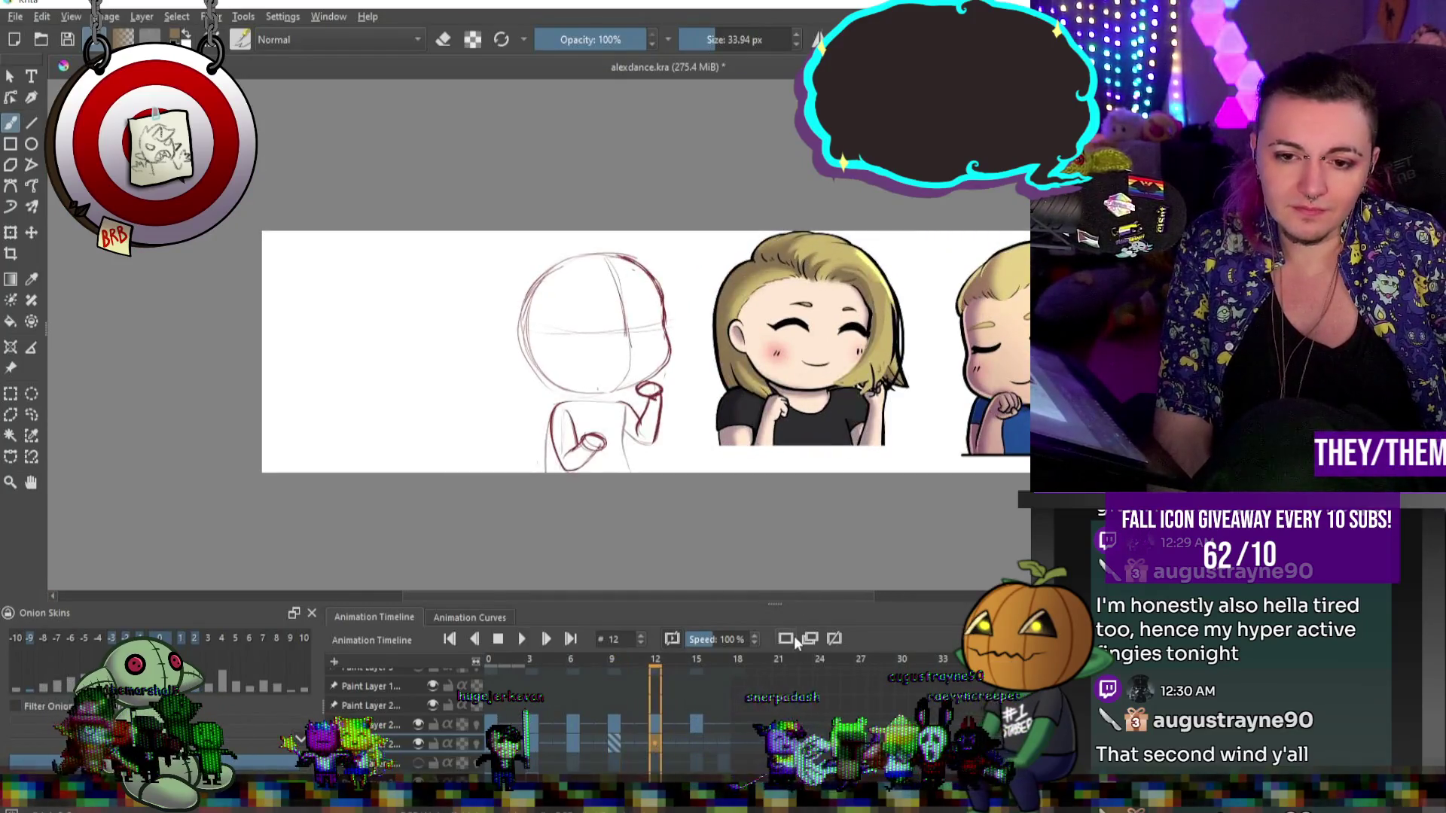
pyautogui.scroll(4, 900, 376)
pyautogui.scroll(-2, 927, 295)
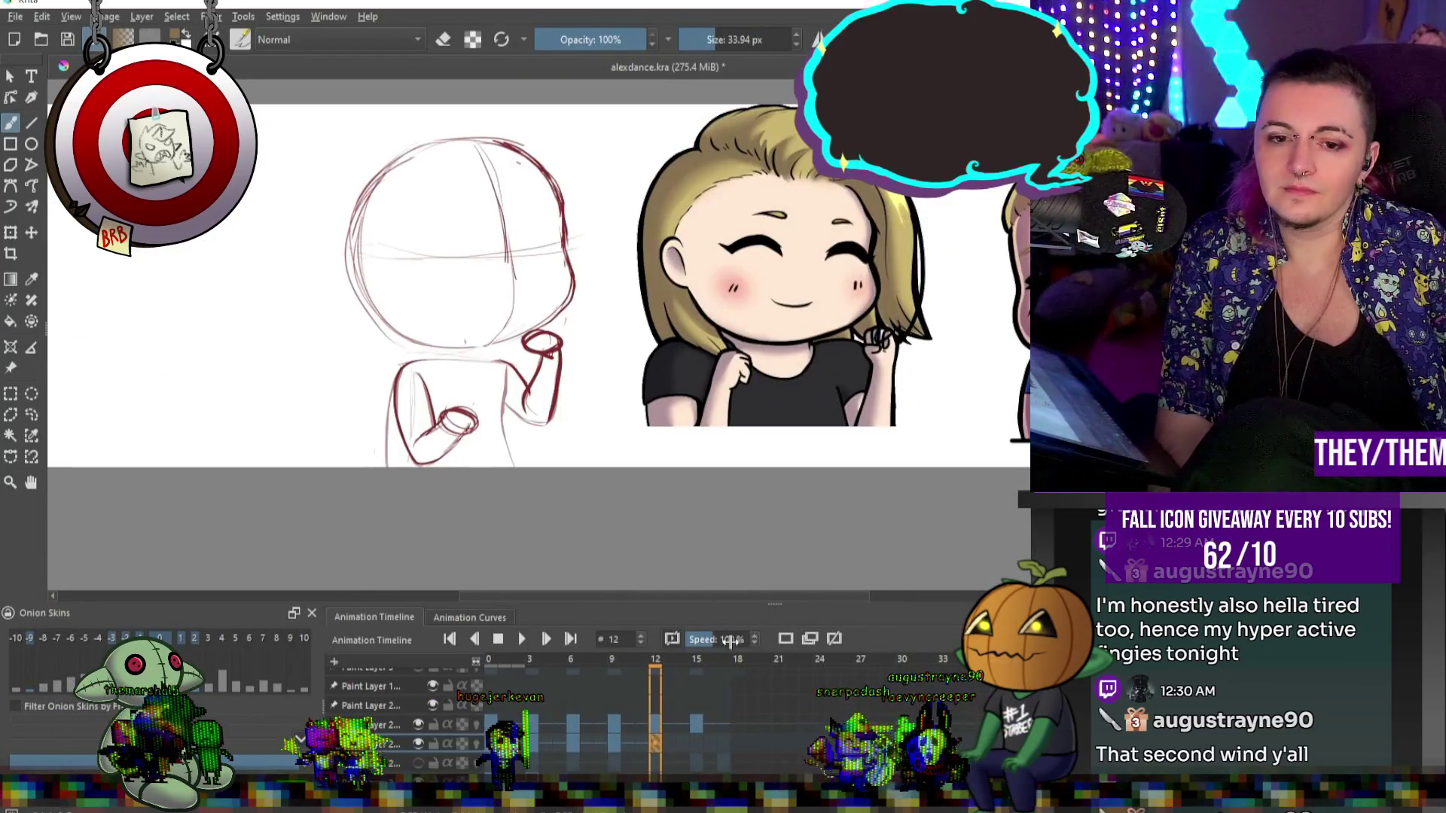
pyautogui.click(530, 639)
pyautogui.press('-')
pyautogui.press('-')
pyautogui.press('-')
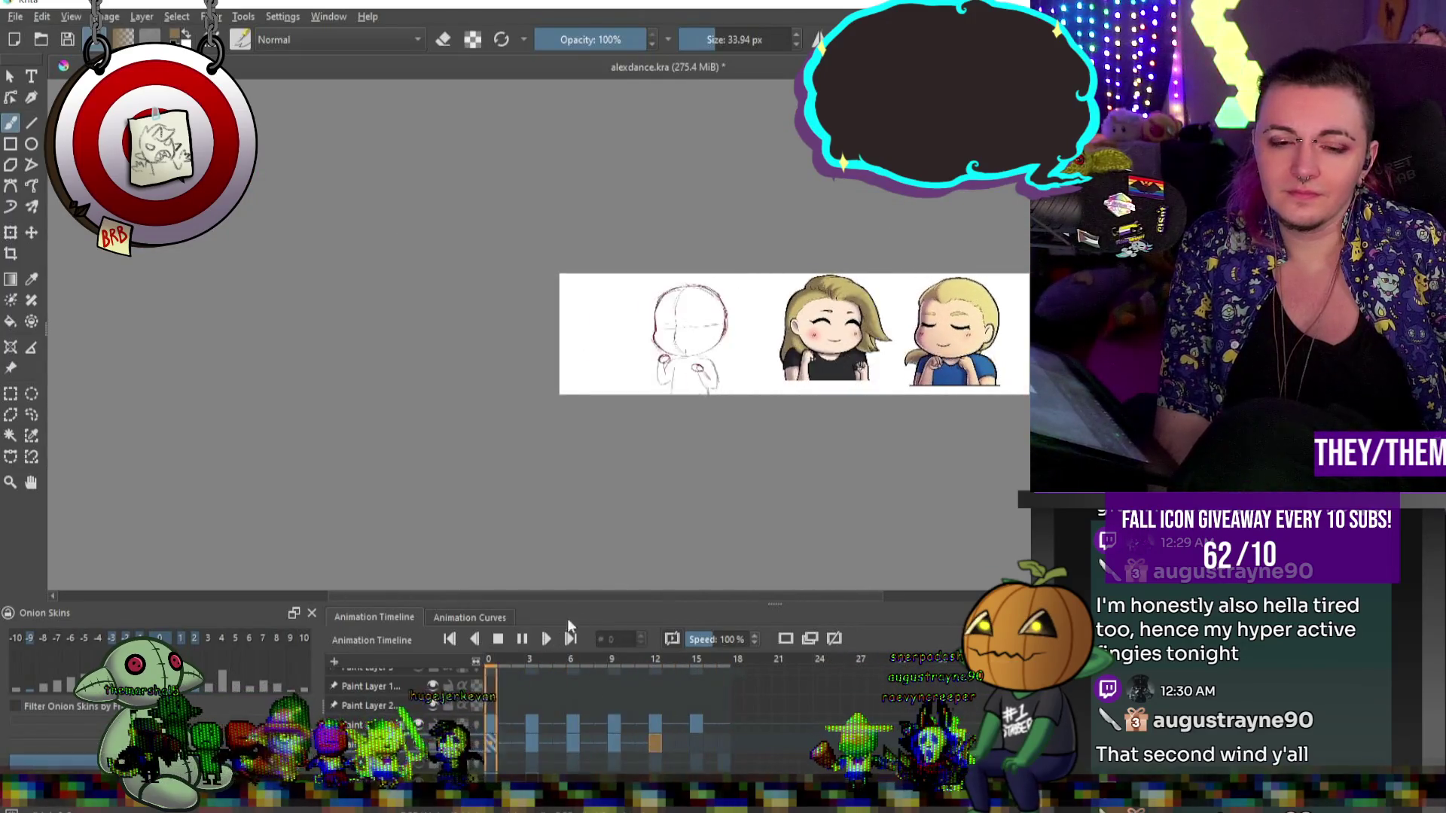
pyautogui.click(500, 642)
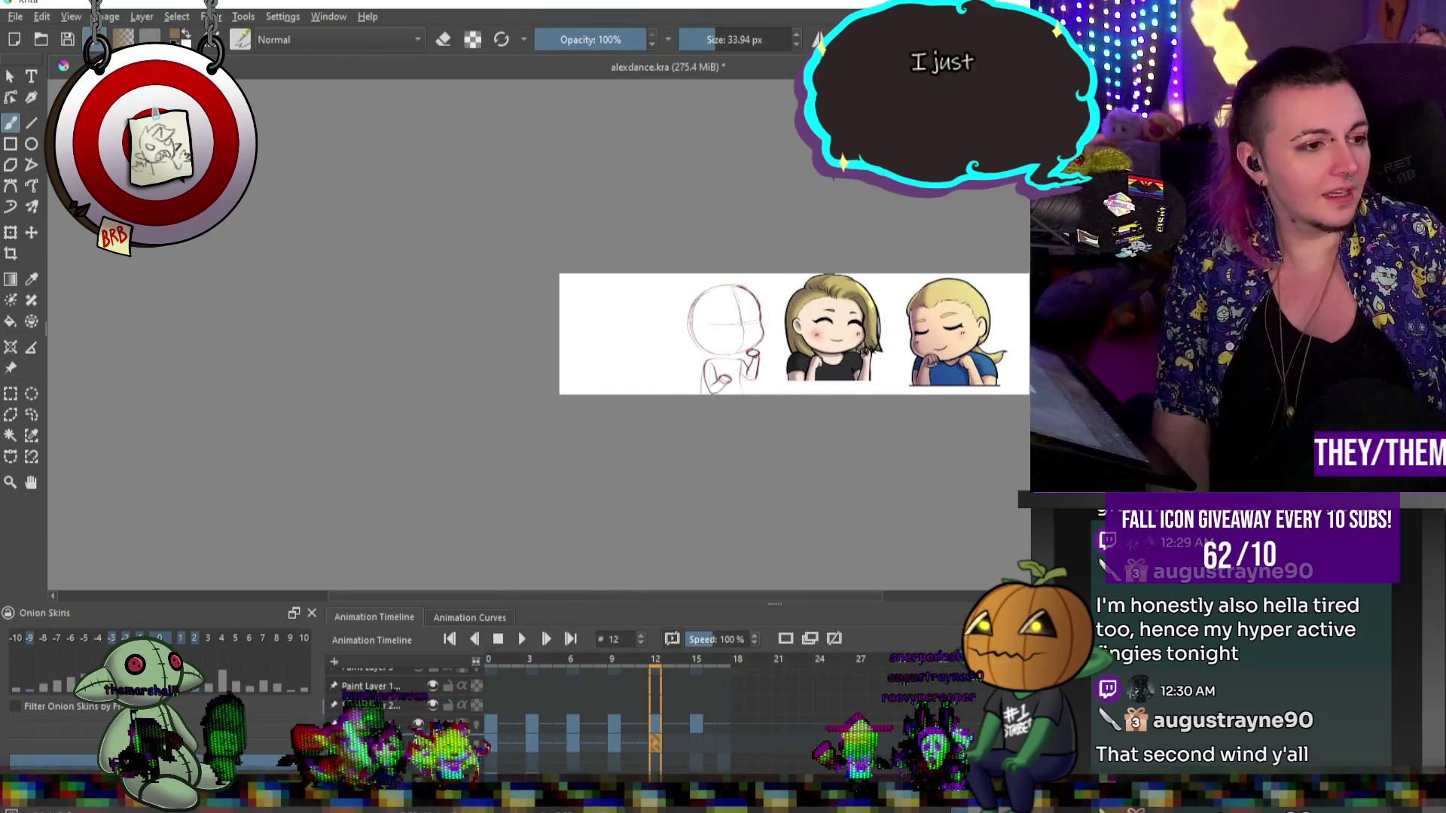
pyautogui.hotkey('ctrl', 's')
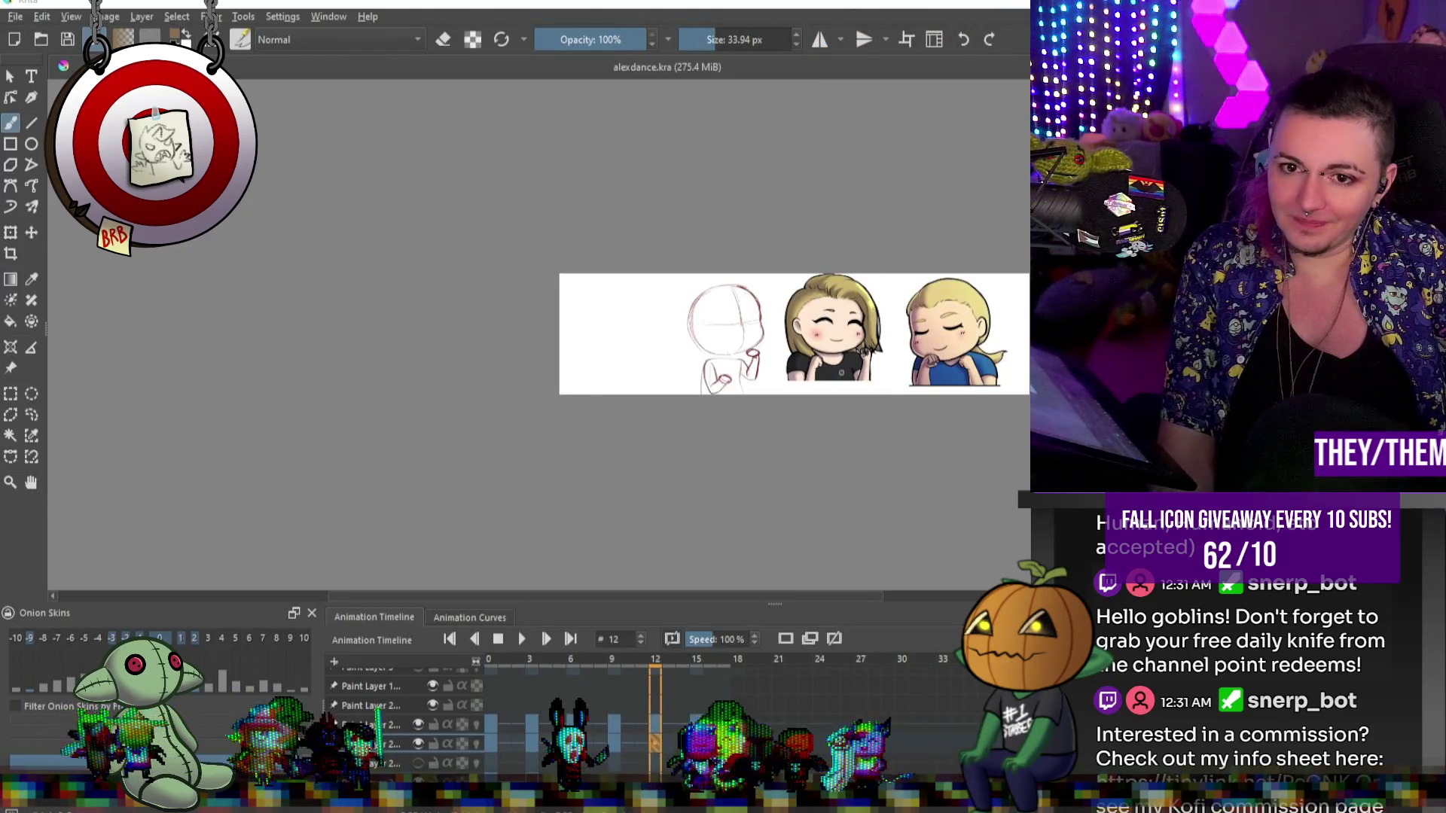
# Redraw the right hair outline on frame 12, sample the hair-edge colour, and undo a stray collar stroke.
pyautogui.scroll(4, 859, 342)
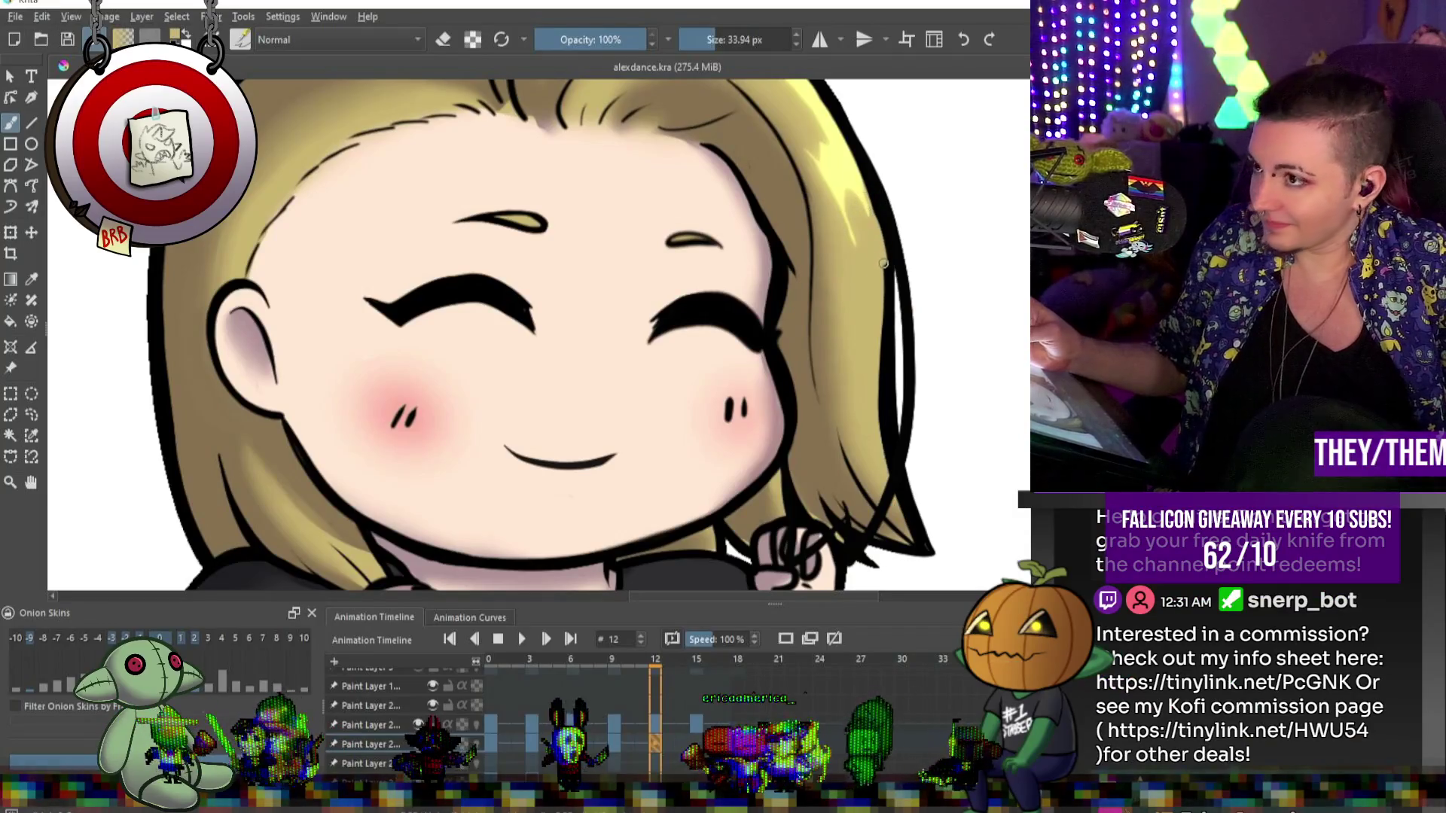
pyautogui.moveTo(878, 221); pyautogui.dragTo(889, 445)
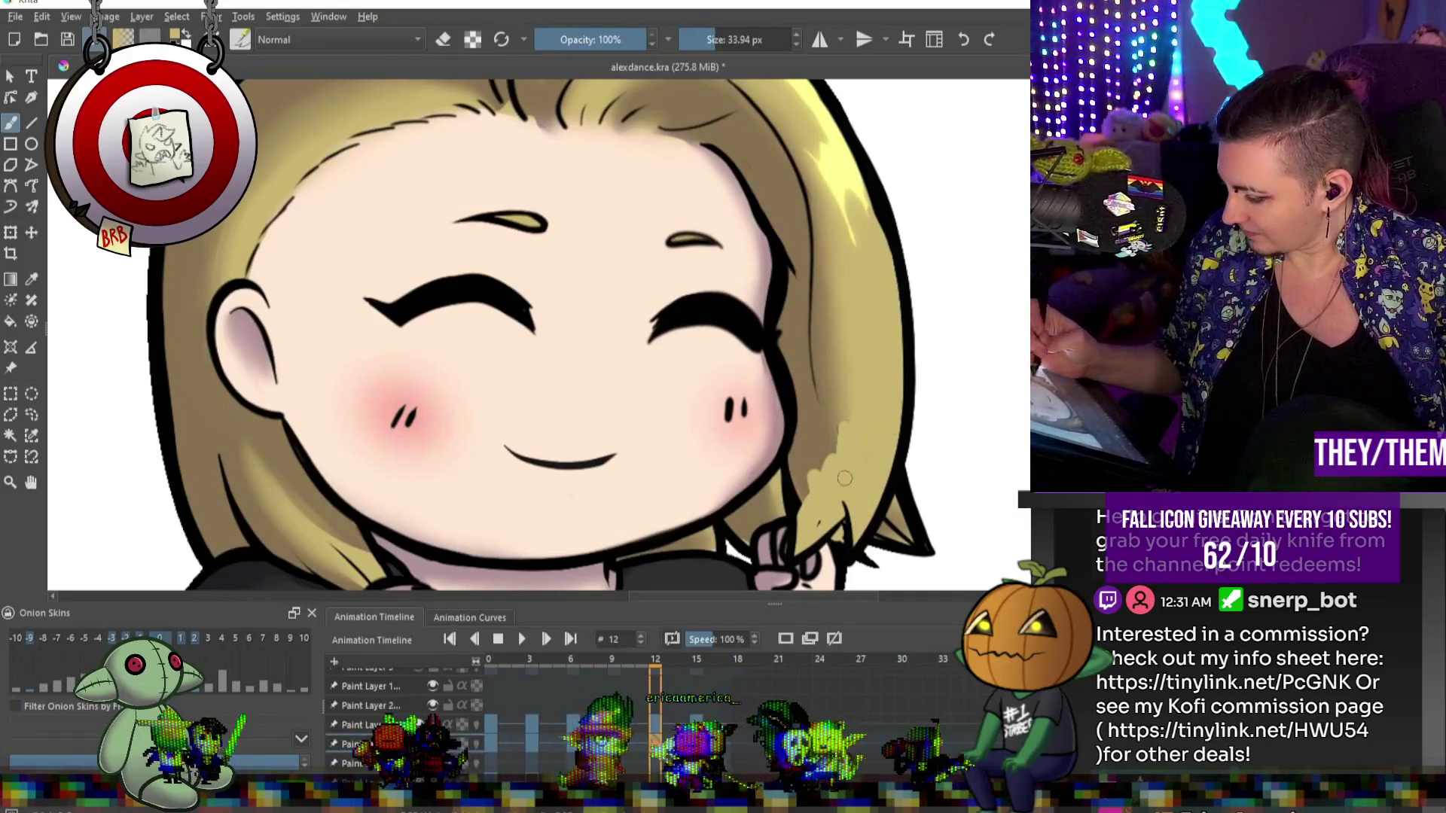
pyautogui.keyDown('alt'); pyautogui.click(804, 449); pyautogui.keyUp('alt')
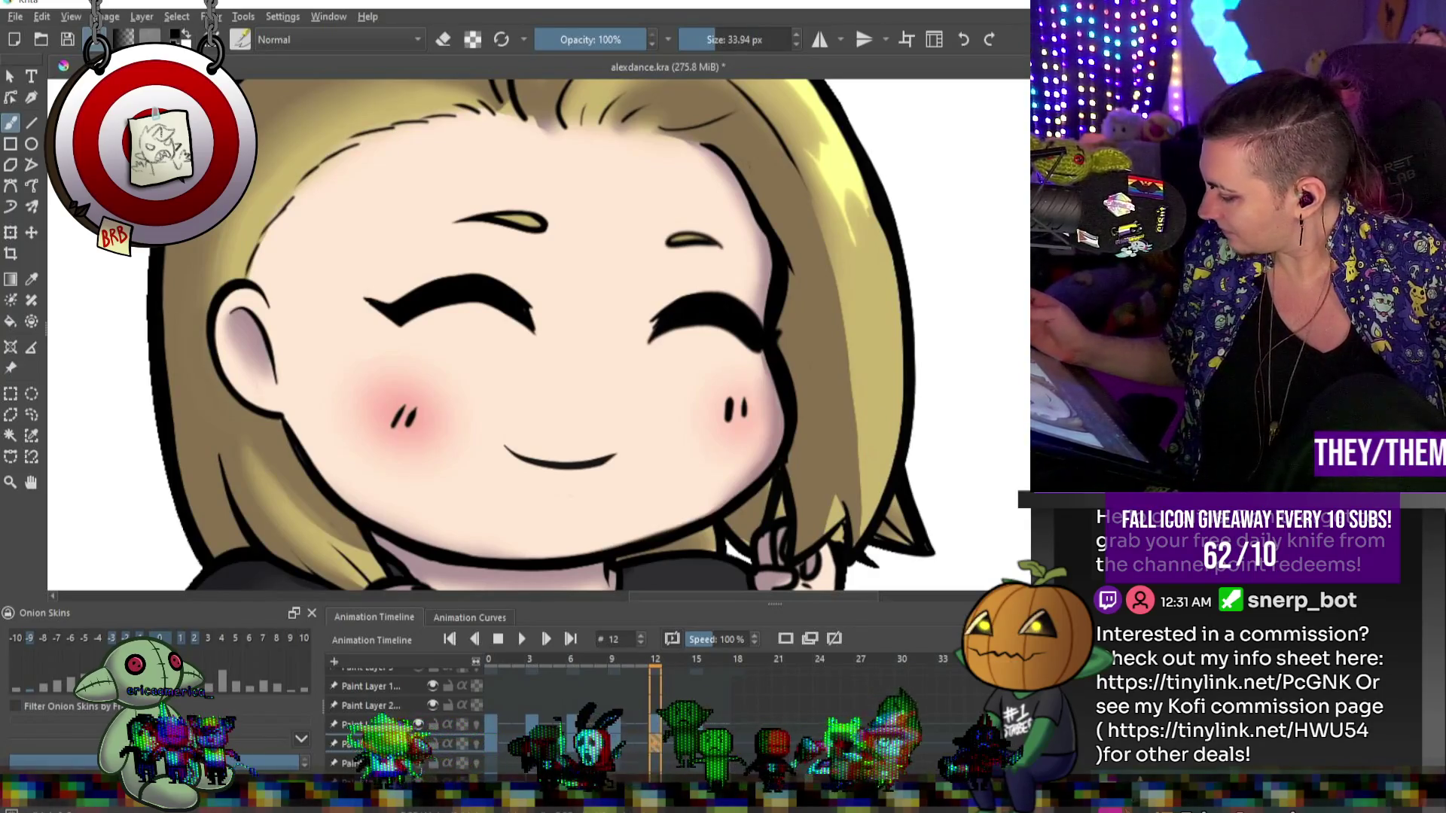
pyautogui.press(']')
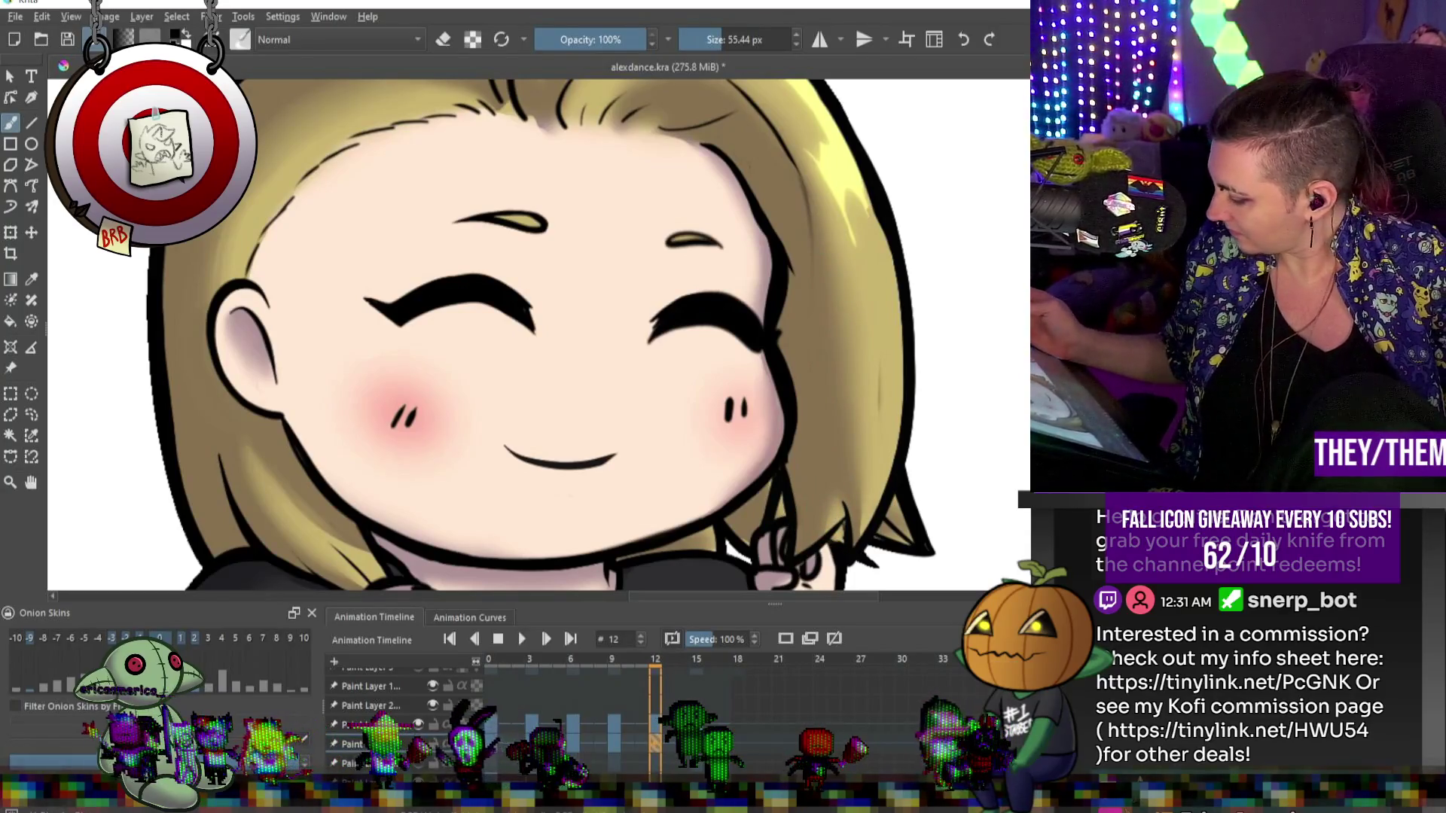
pyautogui.press('[')
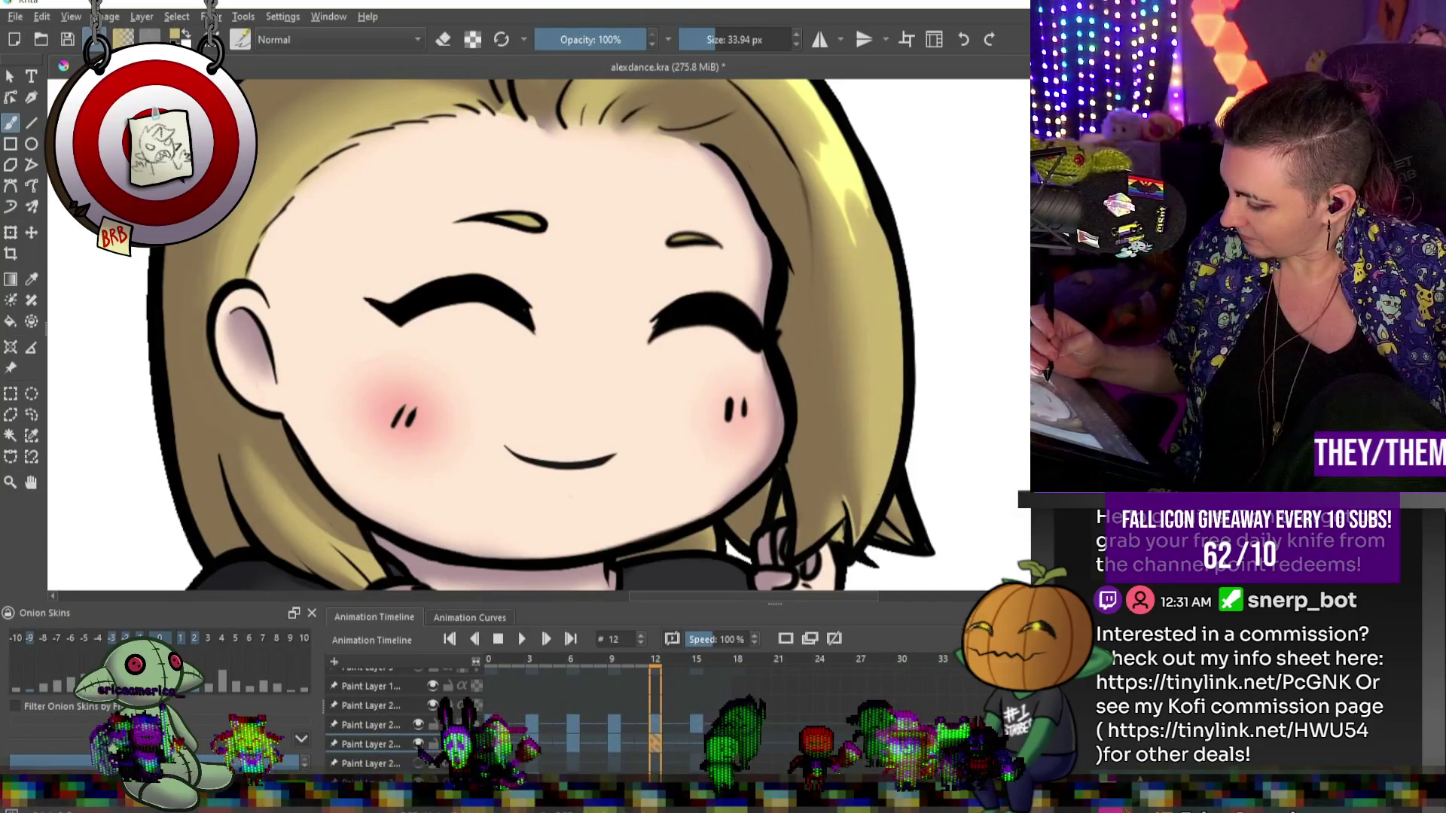
pyautogui.moveTo(783, 544); pyautogui.dragTo(793, 559)
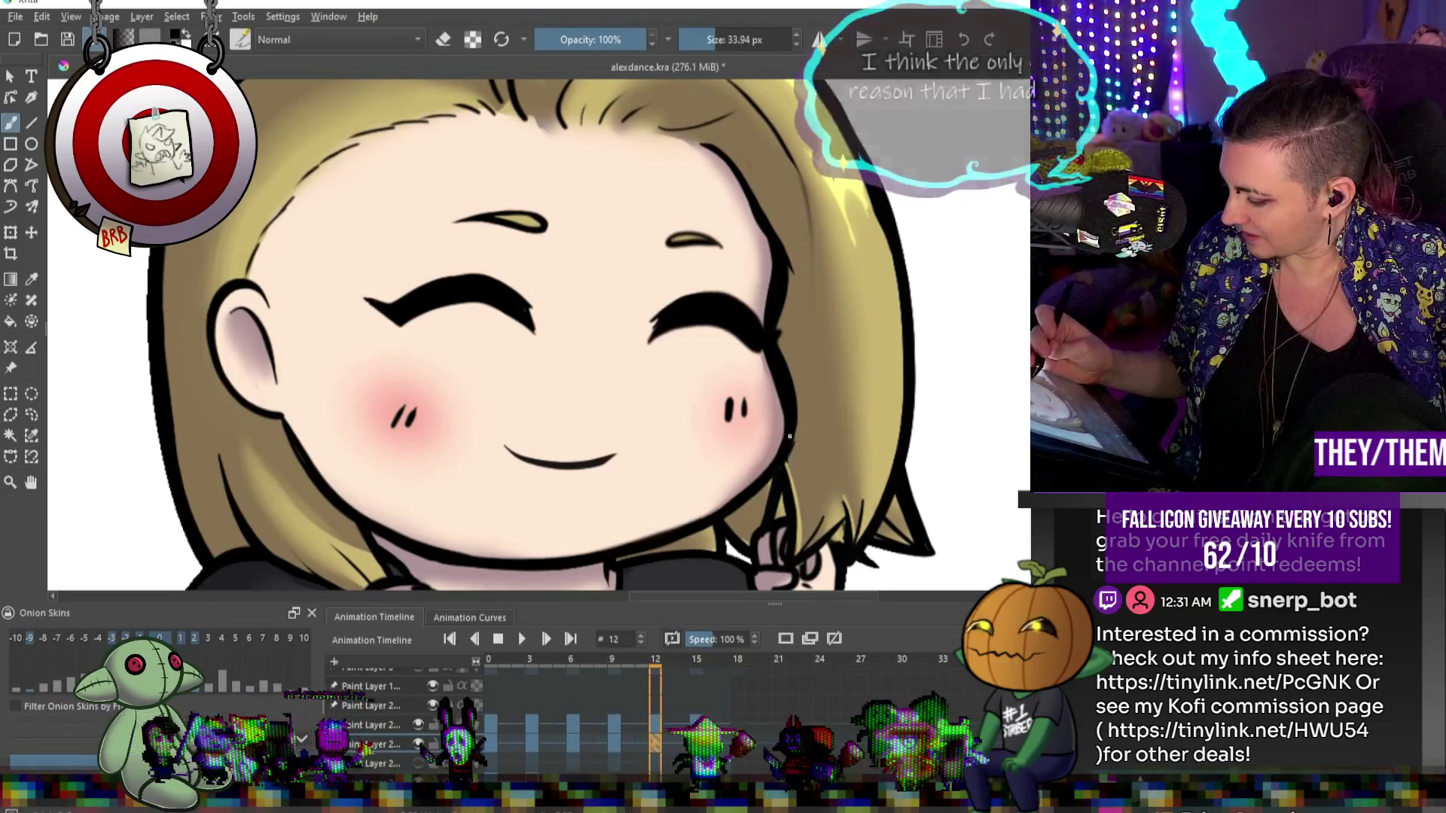
pyautogui.hotkey('ctrl', 'z')
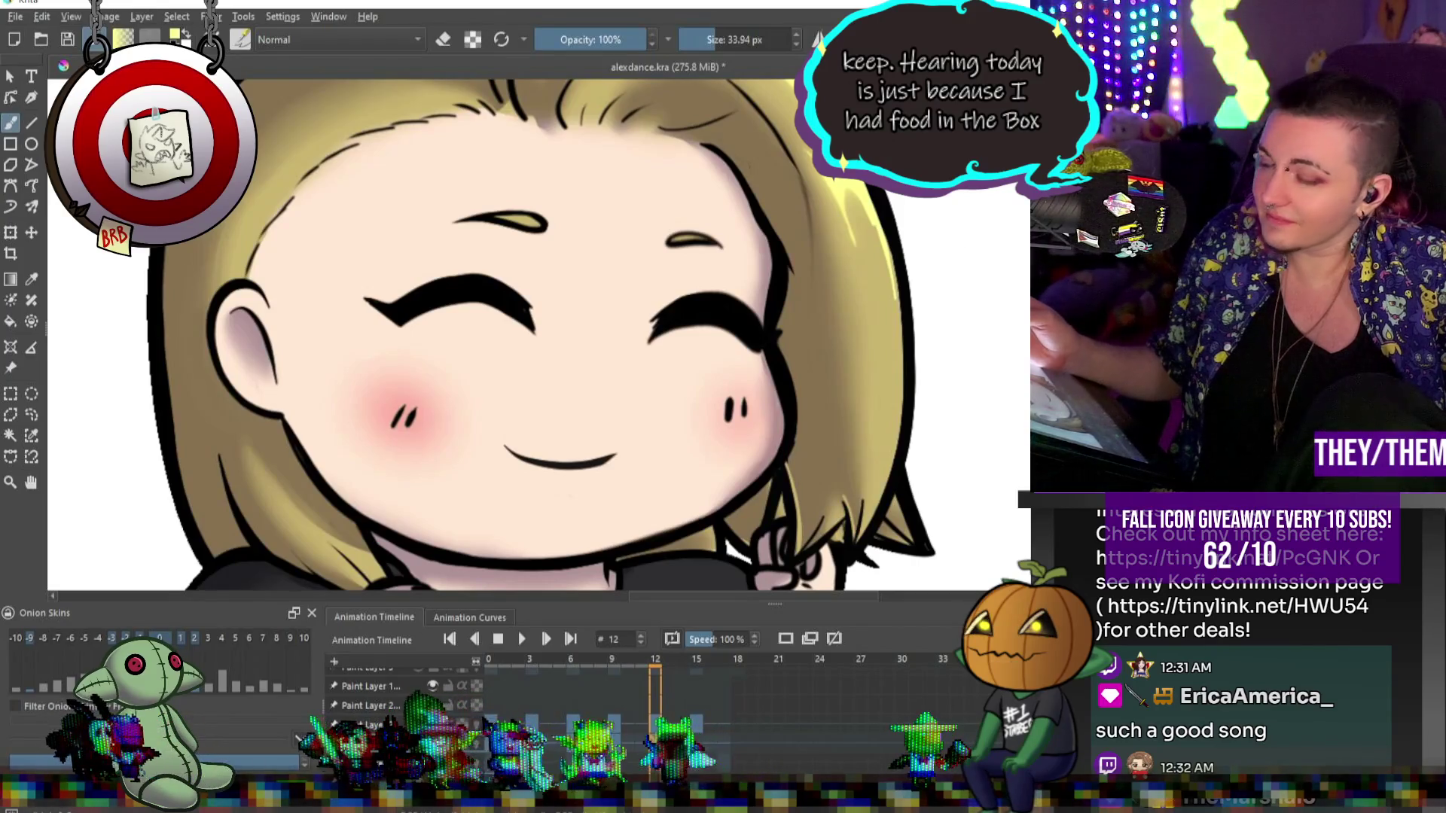
# Step through the animation frames and go to frame 9 on the timeline.
pyautogui.press('Left')
pyautogui.press('Left')
pyautogui.press('Left')
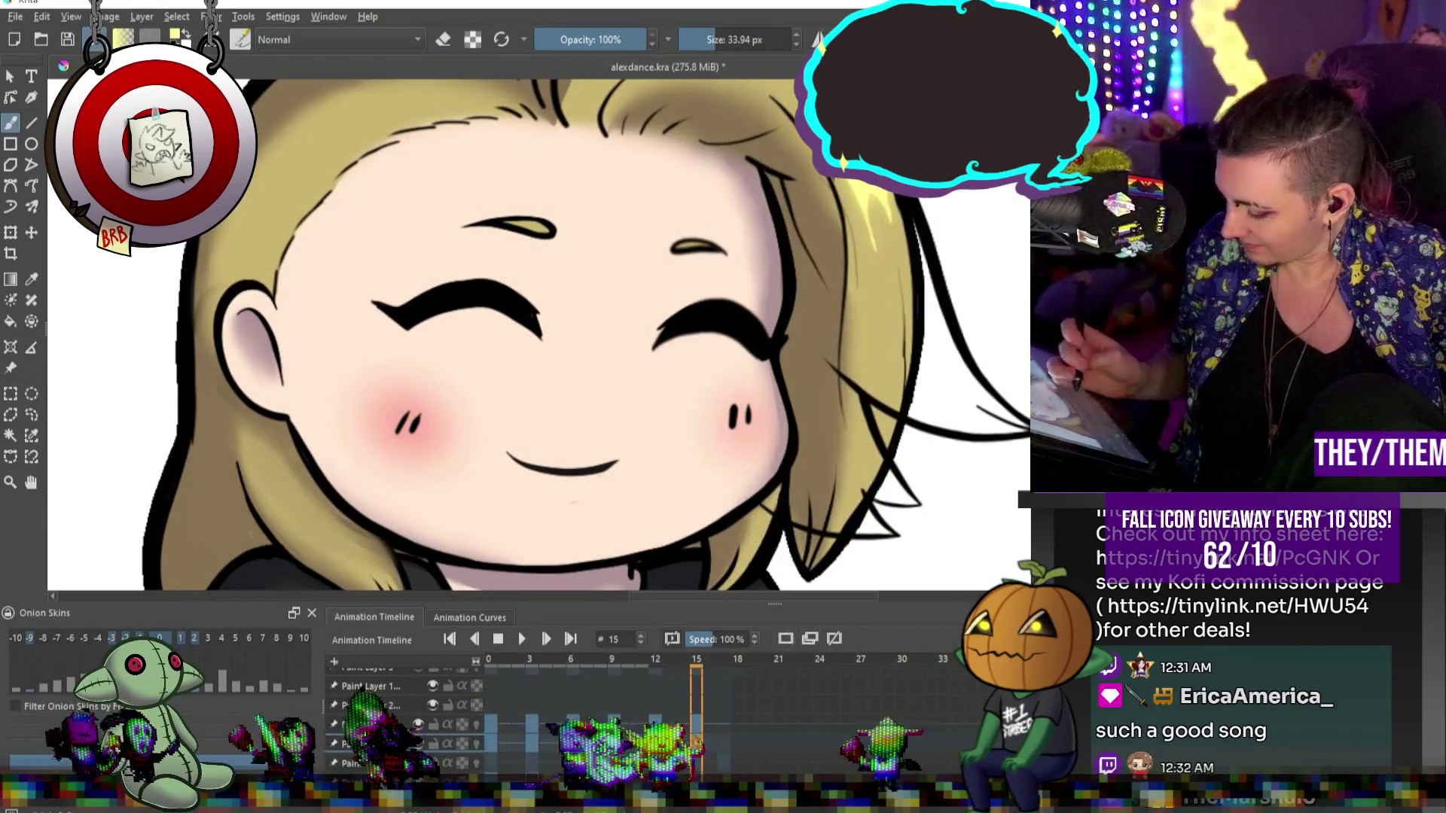
pyautogui.press('Left')
pyautogui.press('Left')
pyautogui.press('Left')
pyautogui.press('Right')
pyautogui.press('Right')
pyautogui.press('Right')
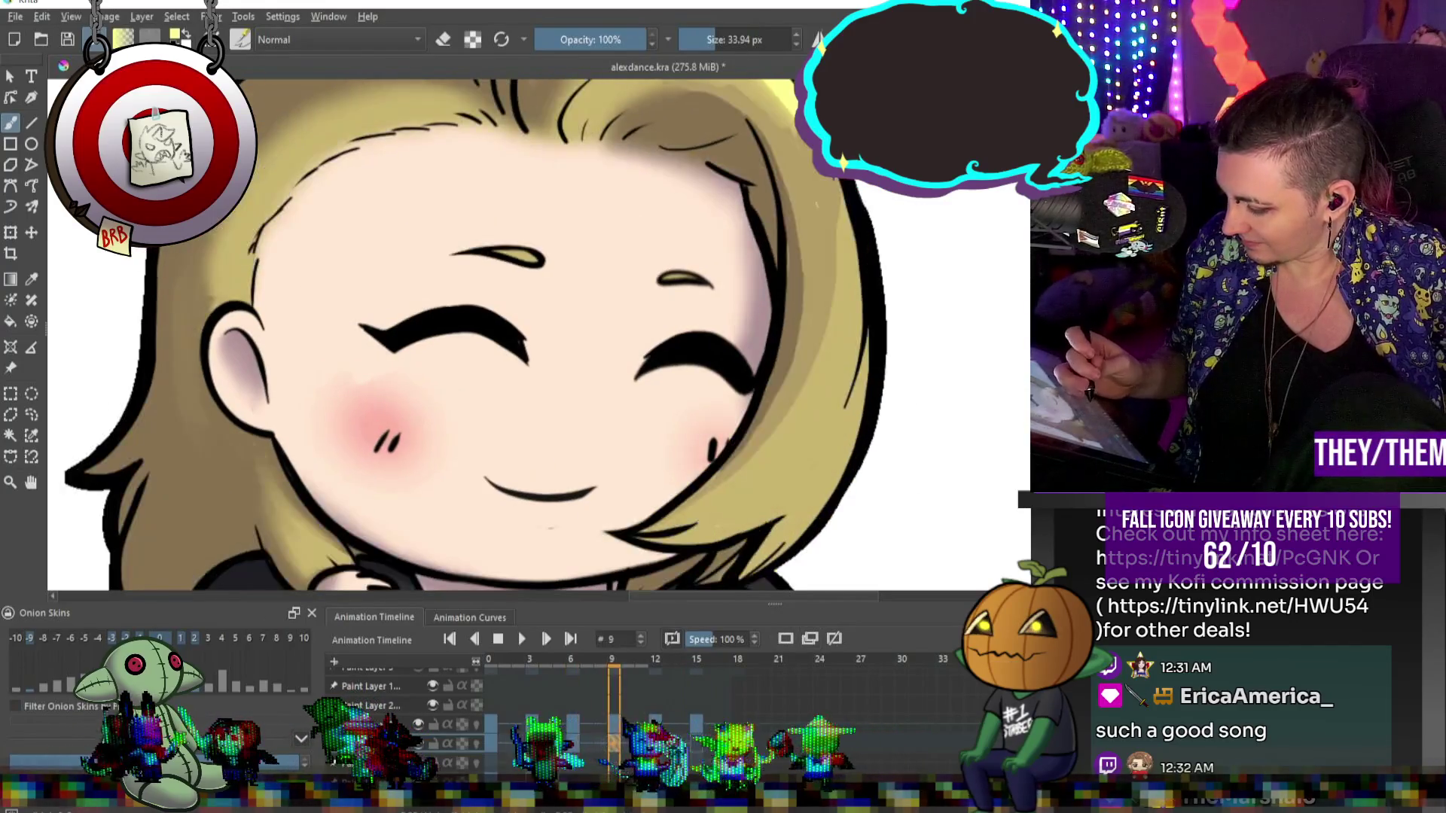
pyautogui.click(619, 738)
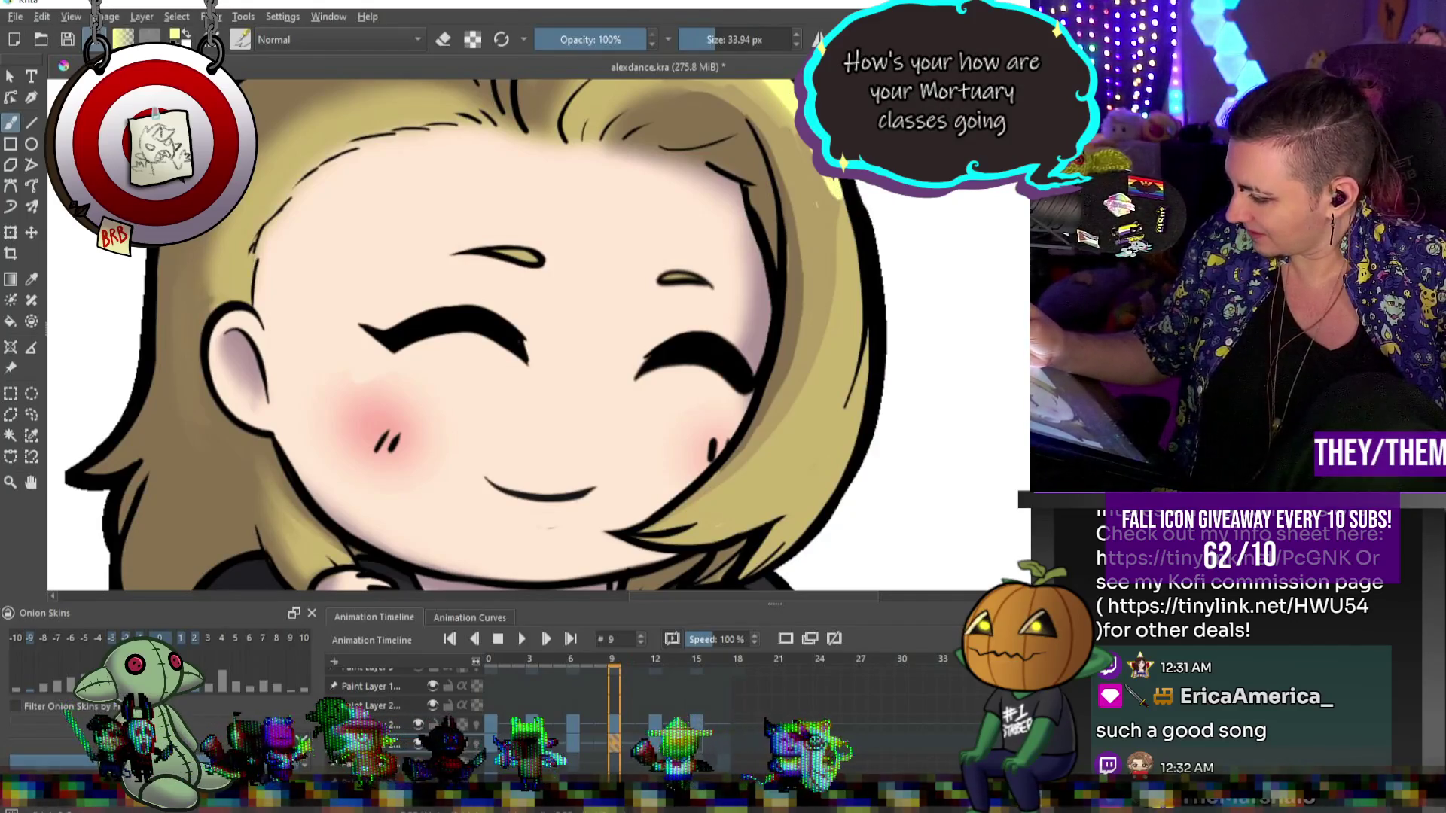
# Replace the first right-hair highlight with a brighter one painted using a bigger brush.
pyautogui.moveTo(828, 190); pyautogui.dragTo(789, 213)
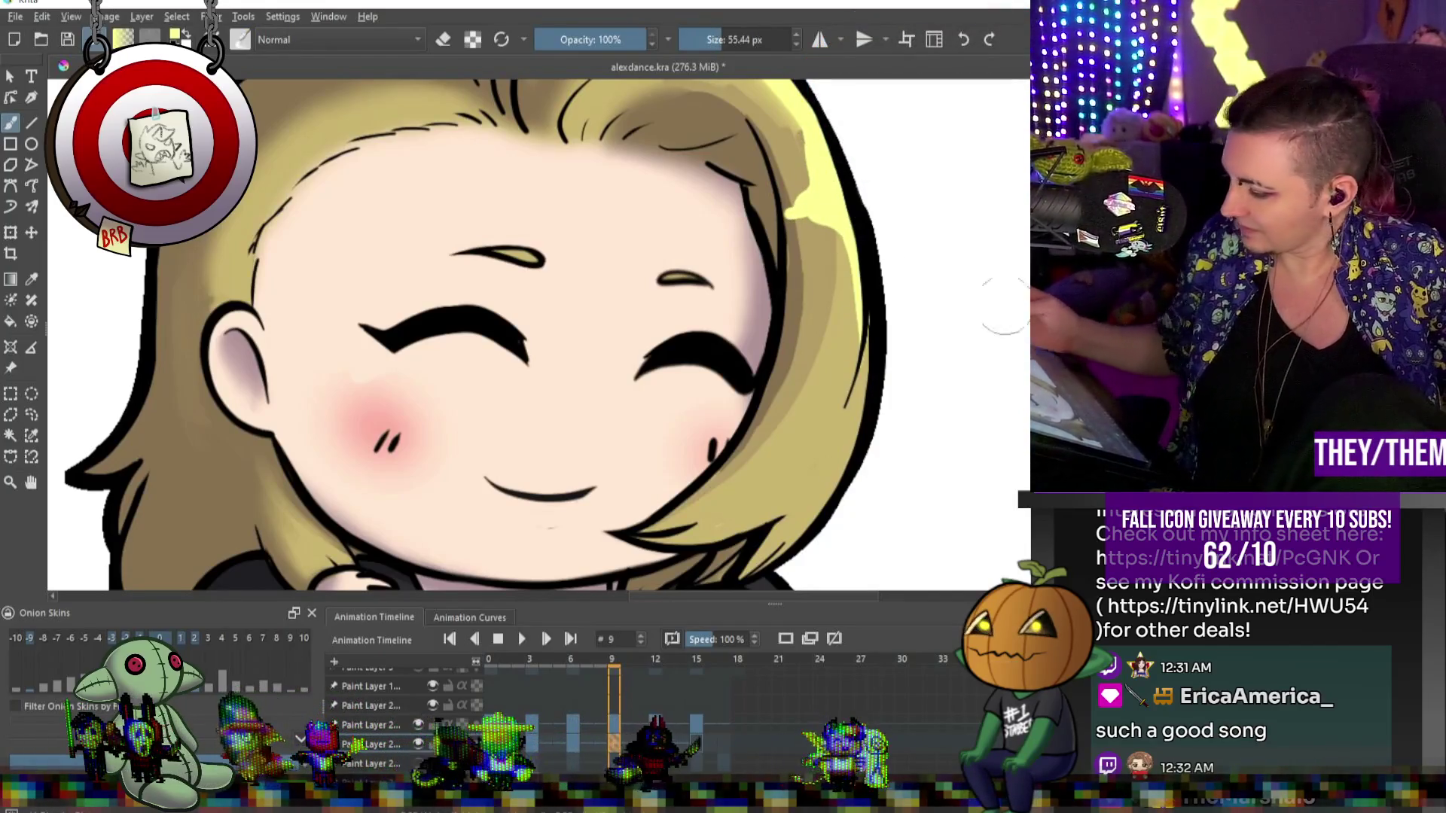
pyautogui.hotkey('ctrl', 'z')
pyautogui.press(']')
pyautogui.press(']')
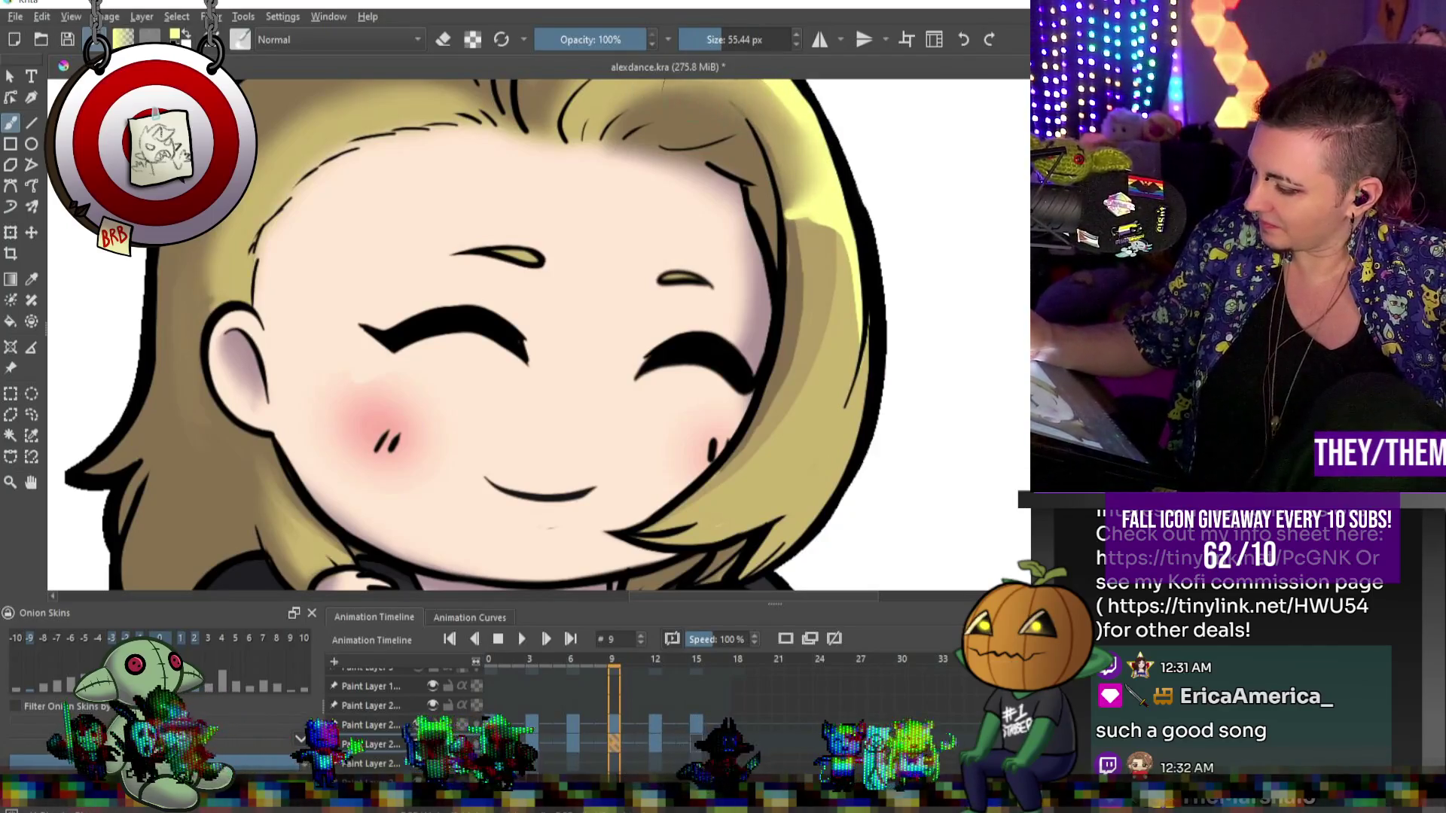
pyautogui.moveTo(828, 184); pyautogui.dragTo(796, 237)
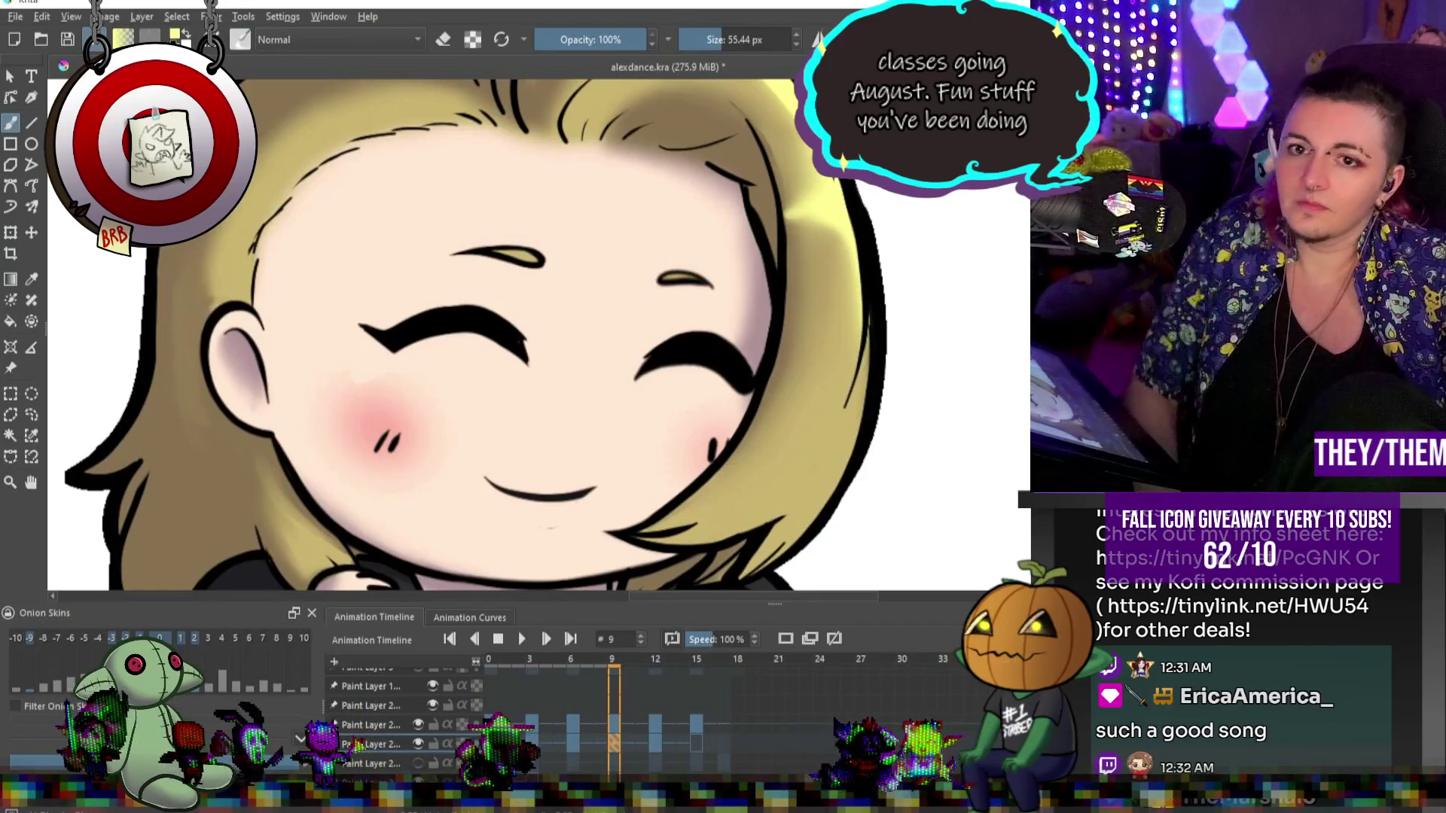
pyautogui.scroll(-3, 626, 278)
pyautogui.scroll(2, 792, 458)
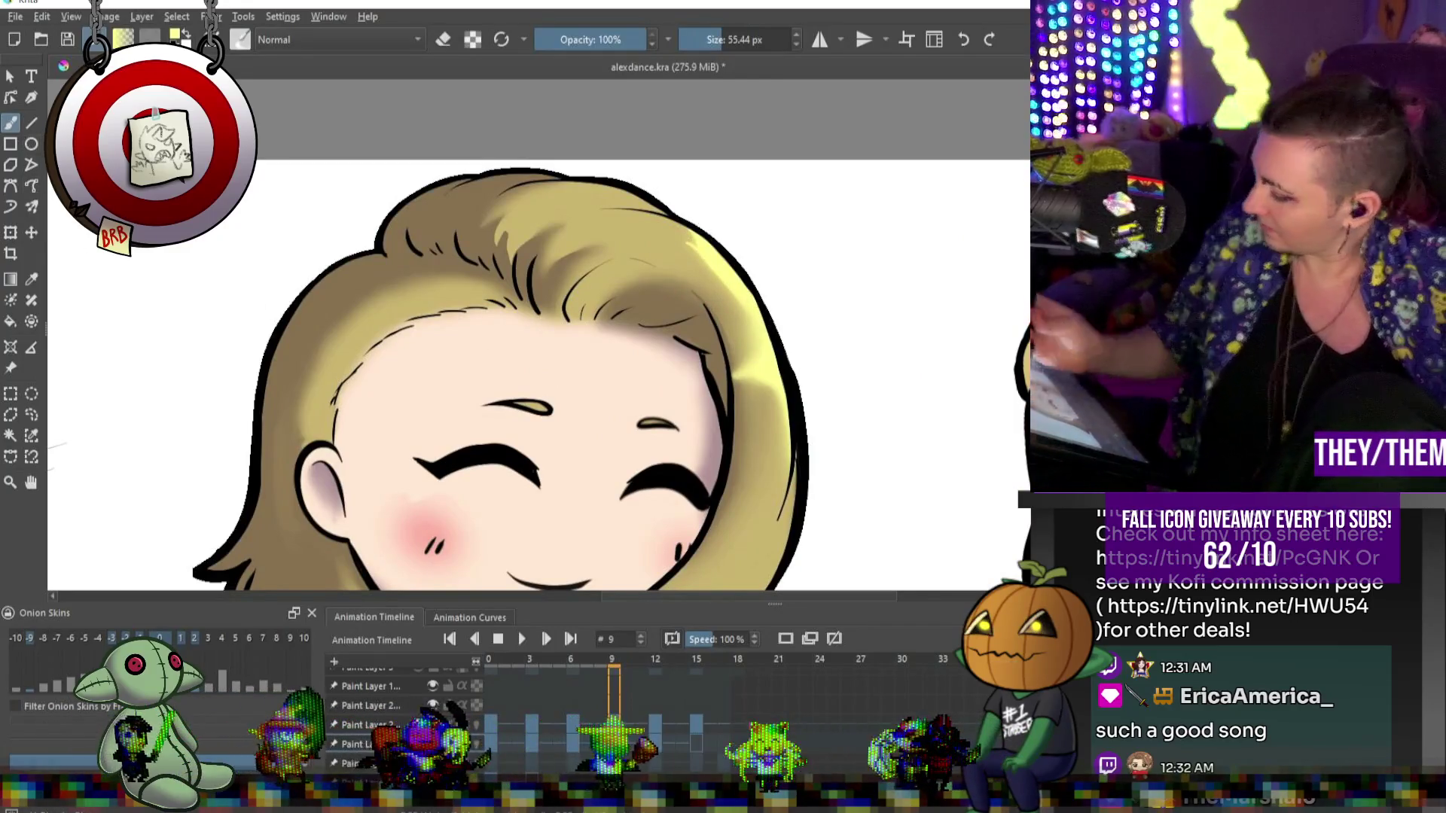
# Sample yellow hair colours on frame 9 and enlarge the brush to blend the right hair edge.
pyautogui.keyDown('alt'); pyautogui.click(772, 315); pyautogui.keyUp('alt')
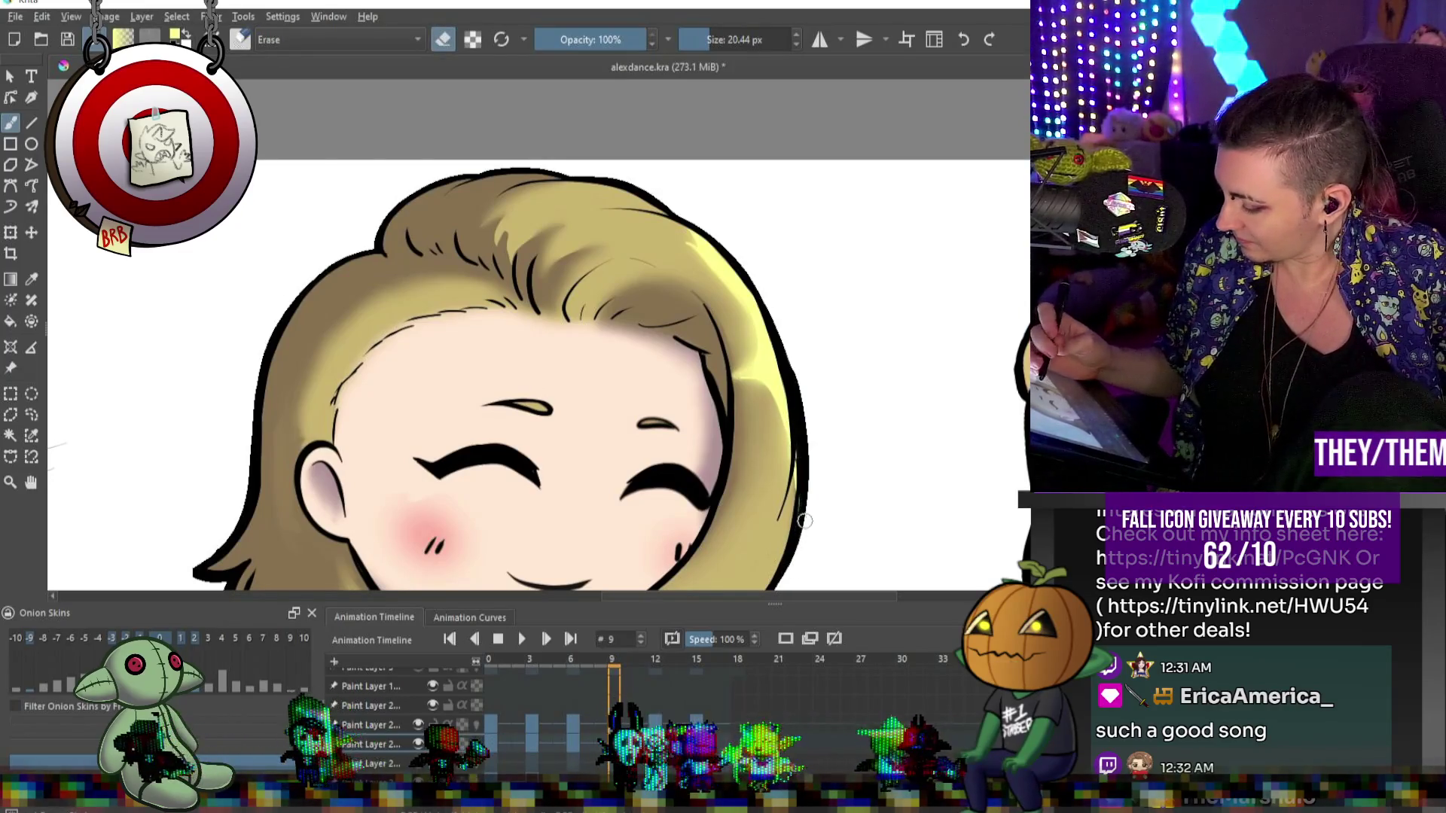
pyautogui.scroll(-3, 538, 335)
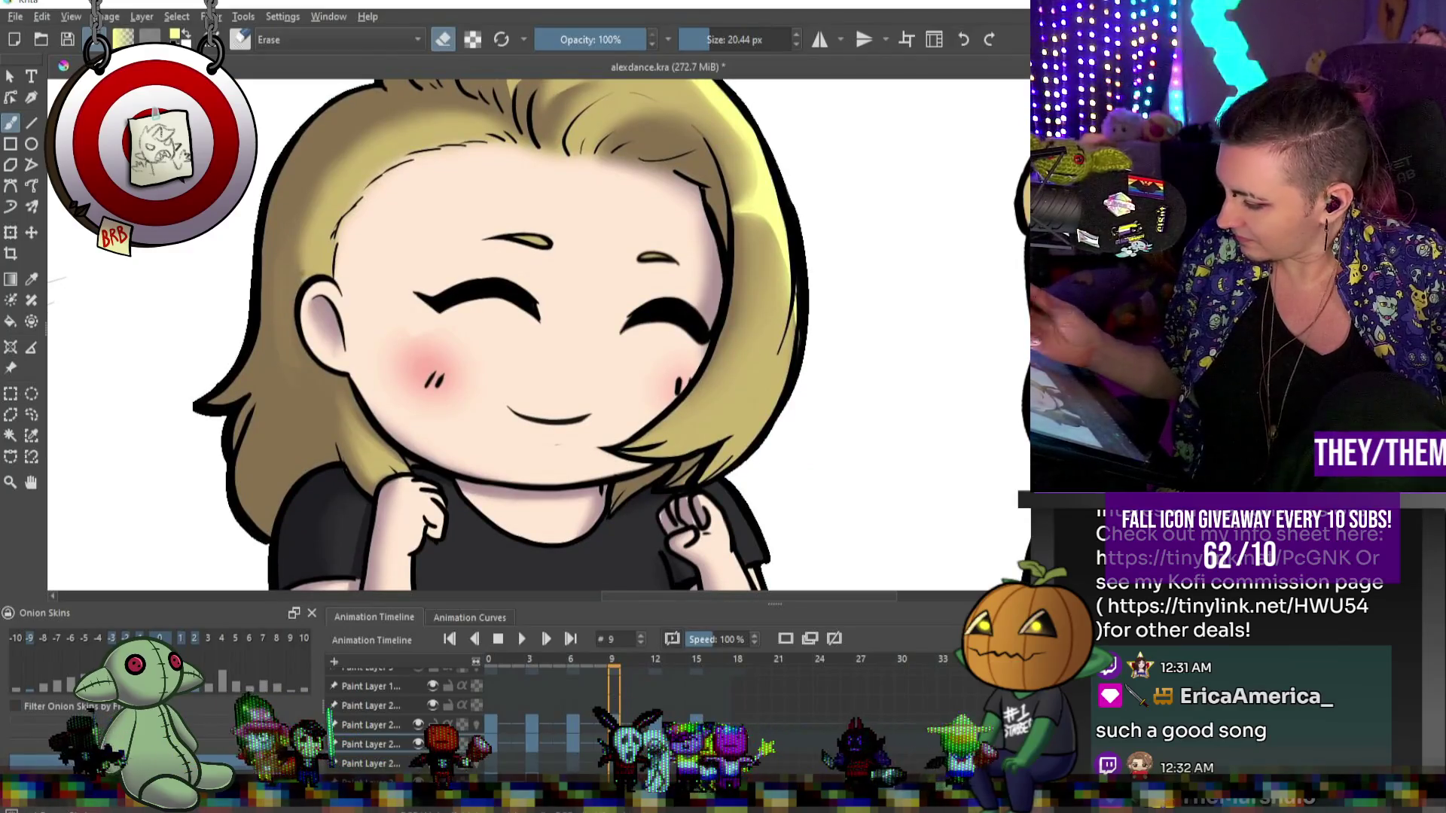
pyautogui.keyDown('alt'); pyautogui.click(728, 305); pyautogui.keyUp('alt')
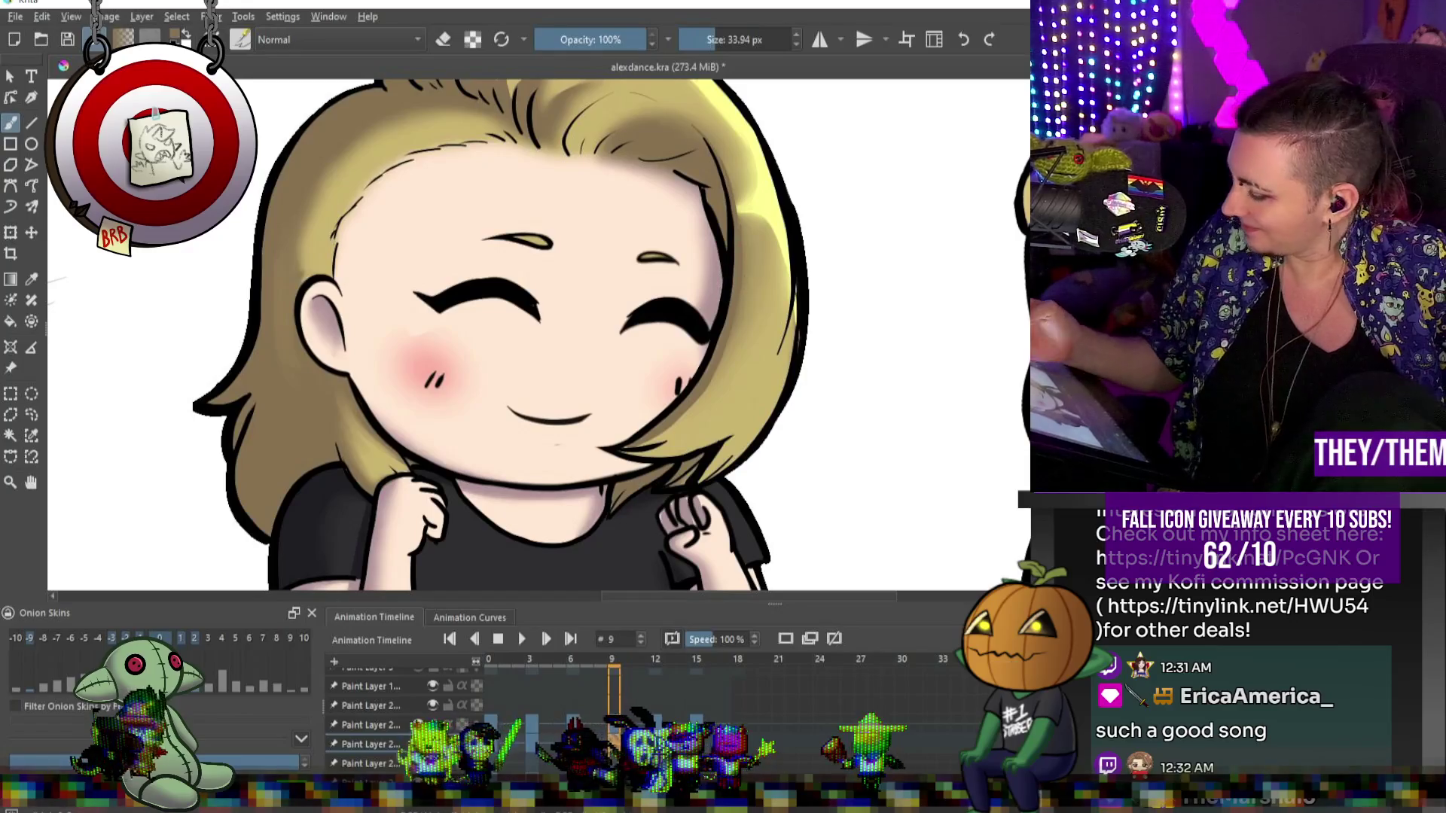
pyautogui.moveTo(735, 435); pyautogui.dragTo(749, 435)
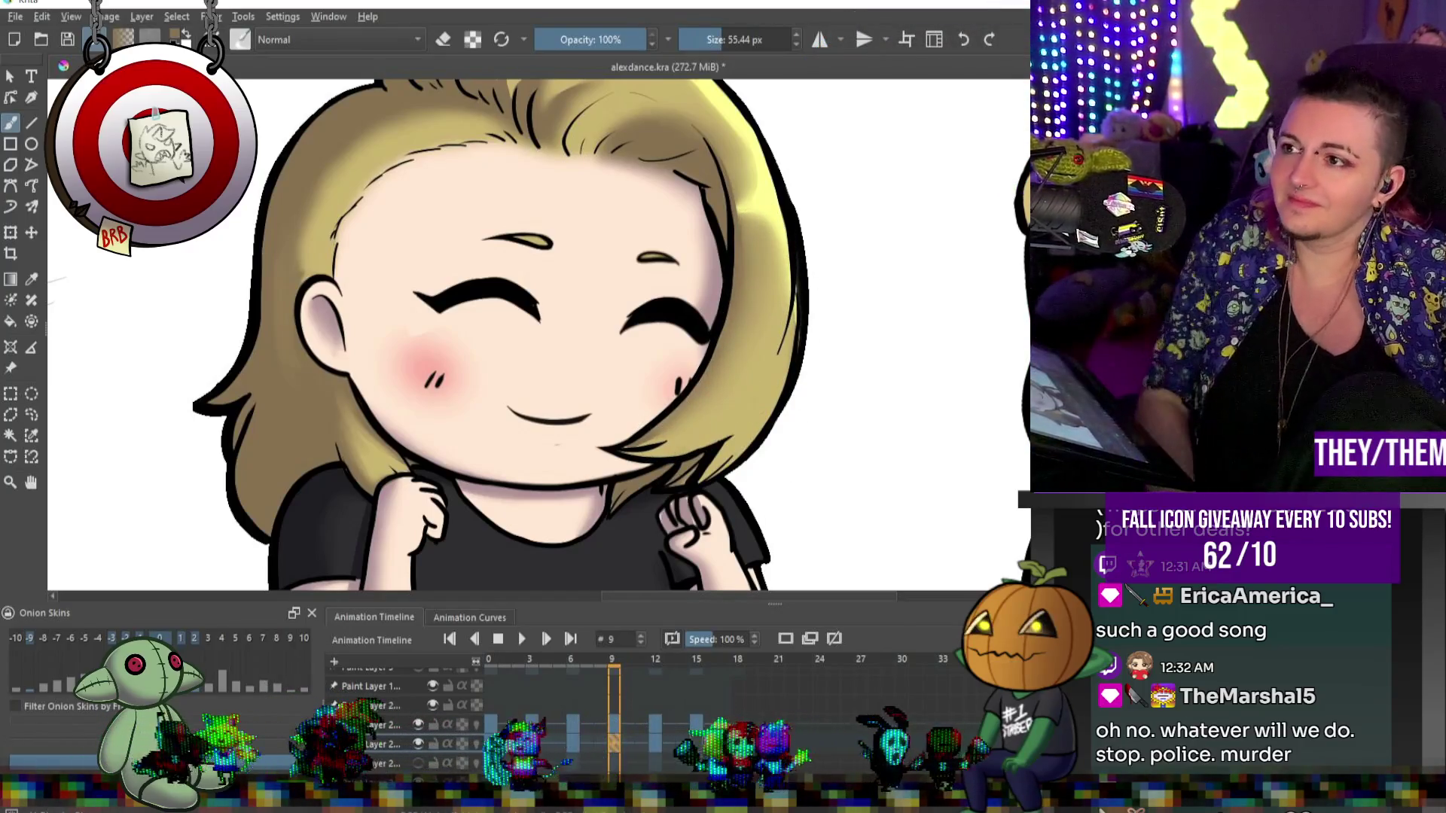
# Zoom out to compare frame 9 against all three characters, then zoom back in on the blonde head.
pyautogui.scroll(-5, 1015, 339)
pyautogui.scroll(5, 903, 301)
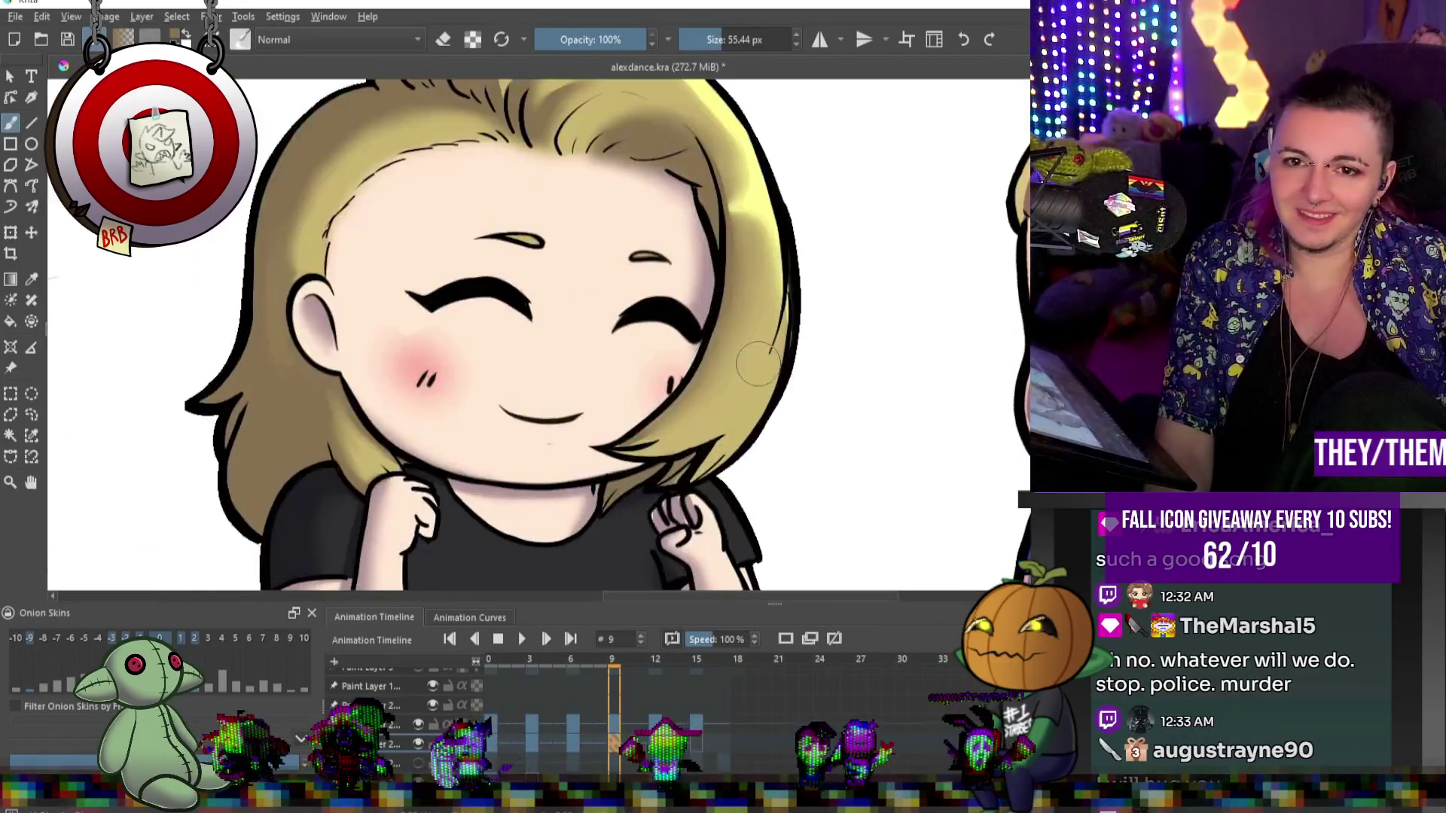
pyautogui.scroll(-5, 829, 264)
pyautogui.scroll(6, 752, 219)
pyautogui.scroll(2, 752, 219)
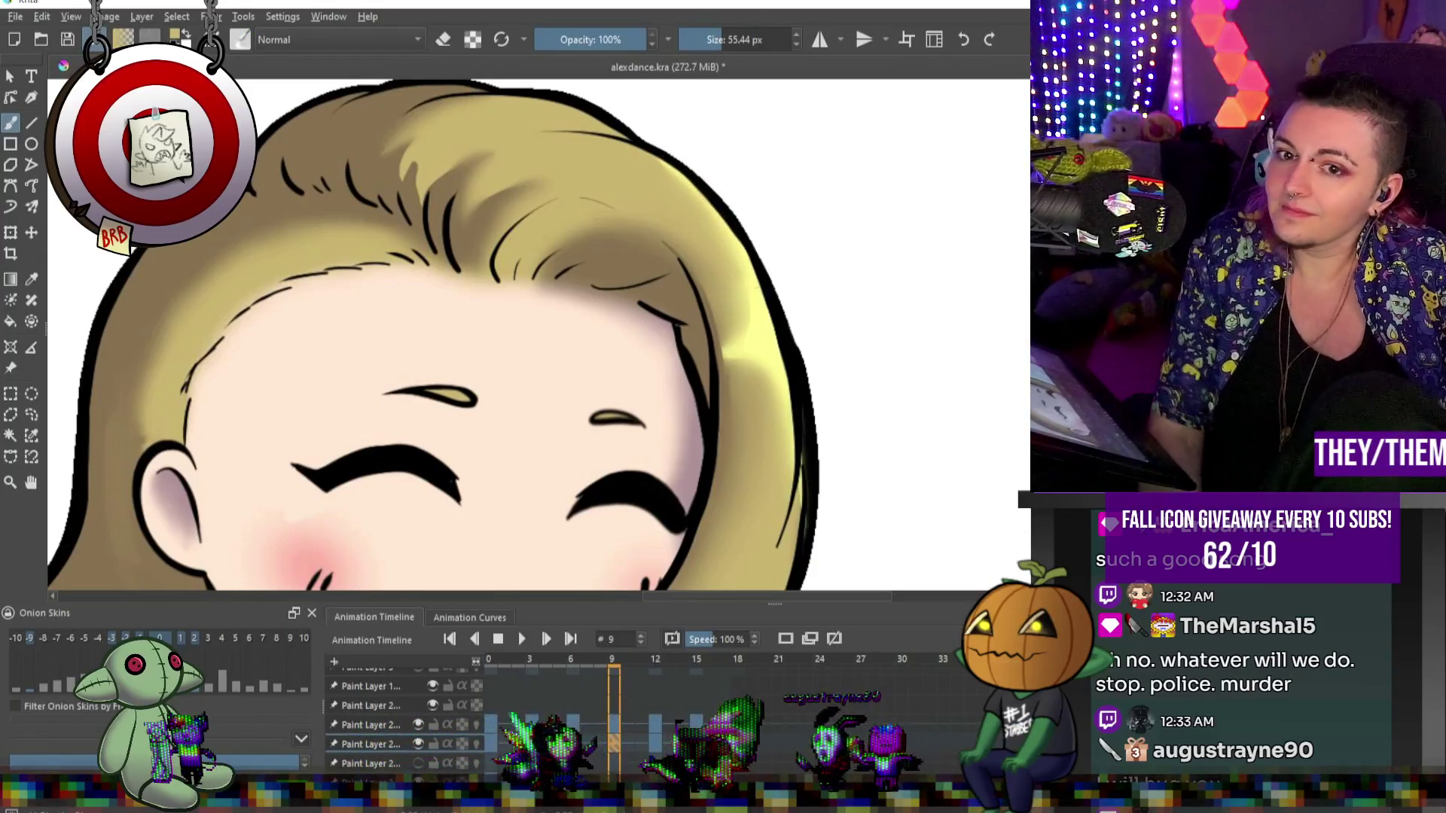
pyautogui.scroll(-5, 735, 183)
pyautogui.scroll(5, 760, 248)
pyautogui.scroll(-4, 768, 256)
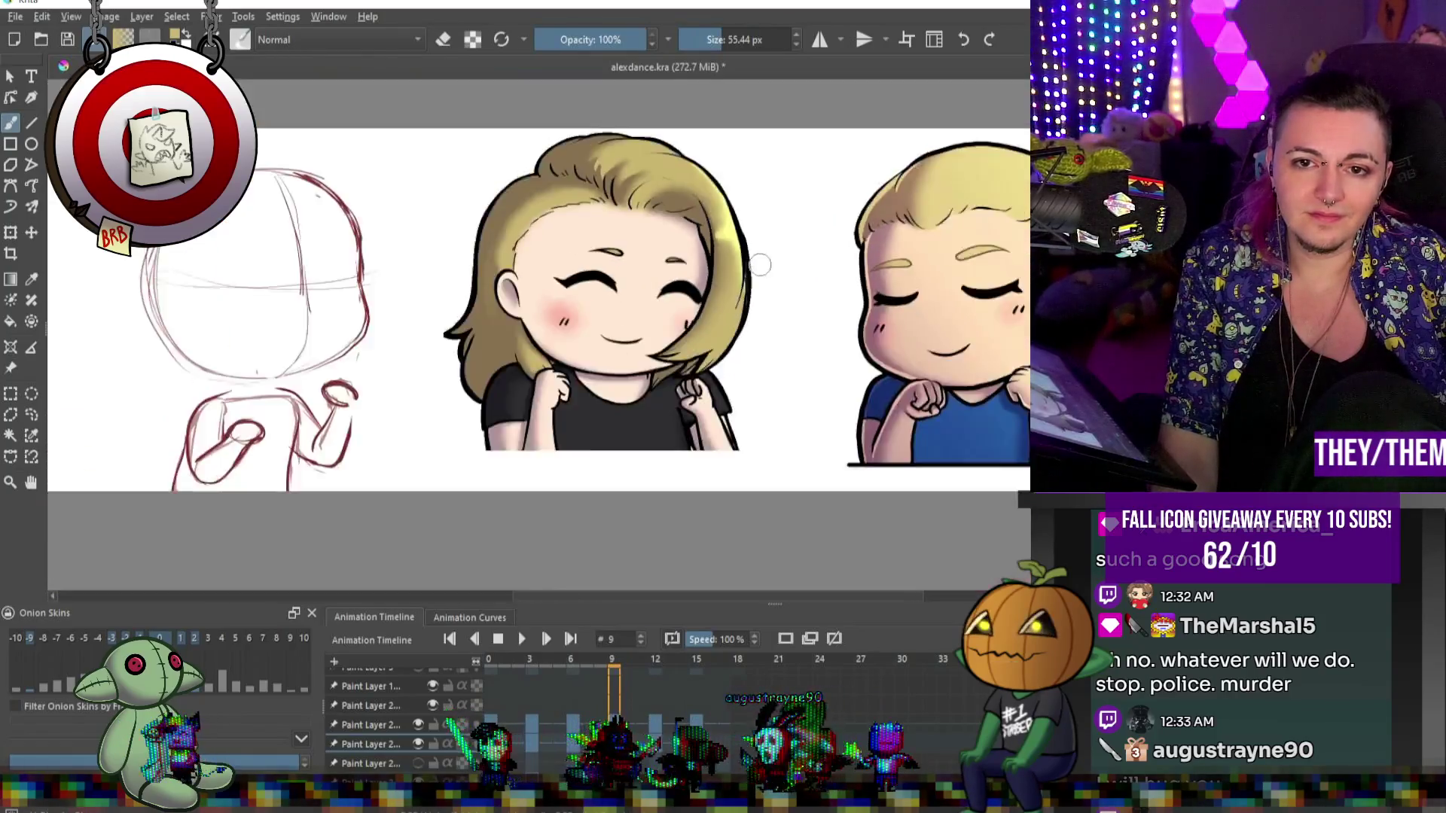
pyautogui.scroll(5, 783, 252)
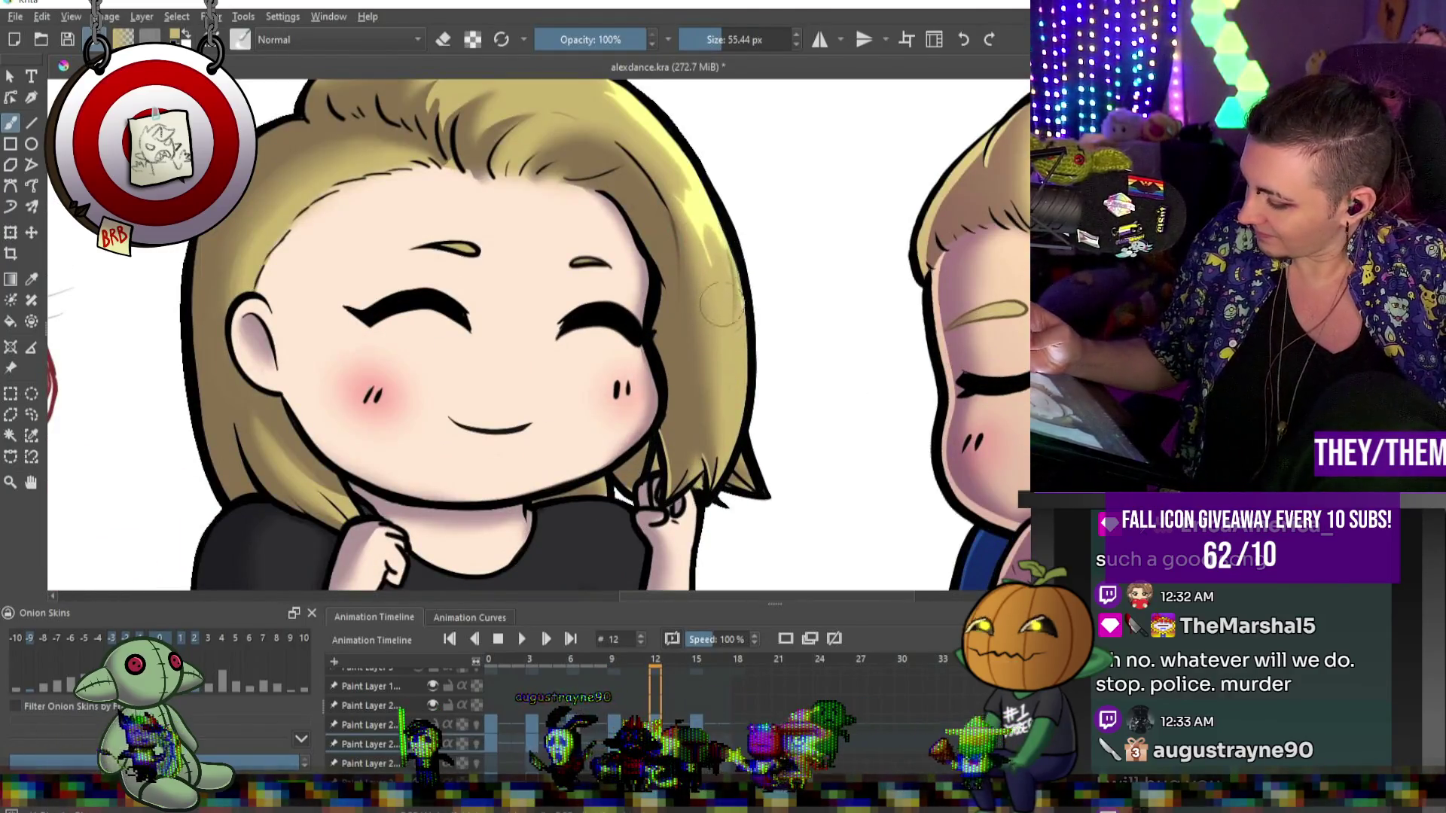
# Shrink the brush to about 18.87 px and sample the blonde hair colour.
pyautogui.press('[')
pyautogui.press('[')
pyautogui.press('[')
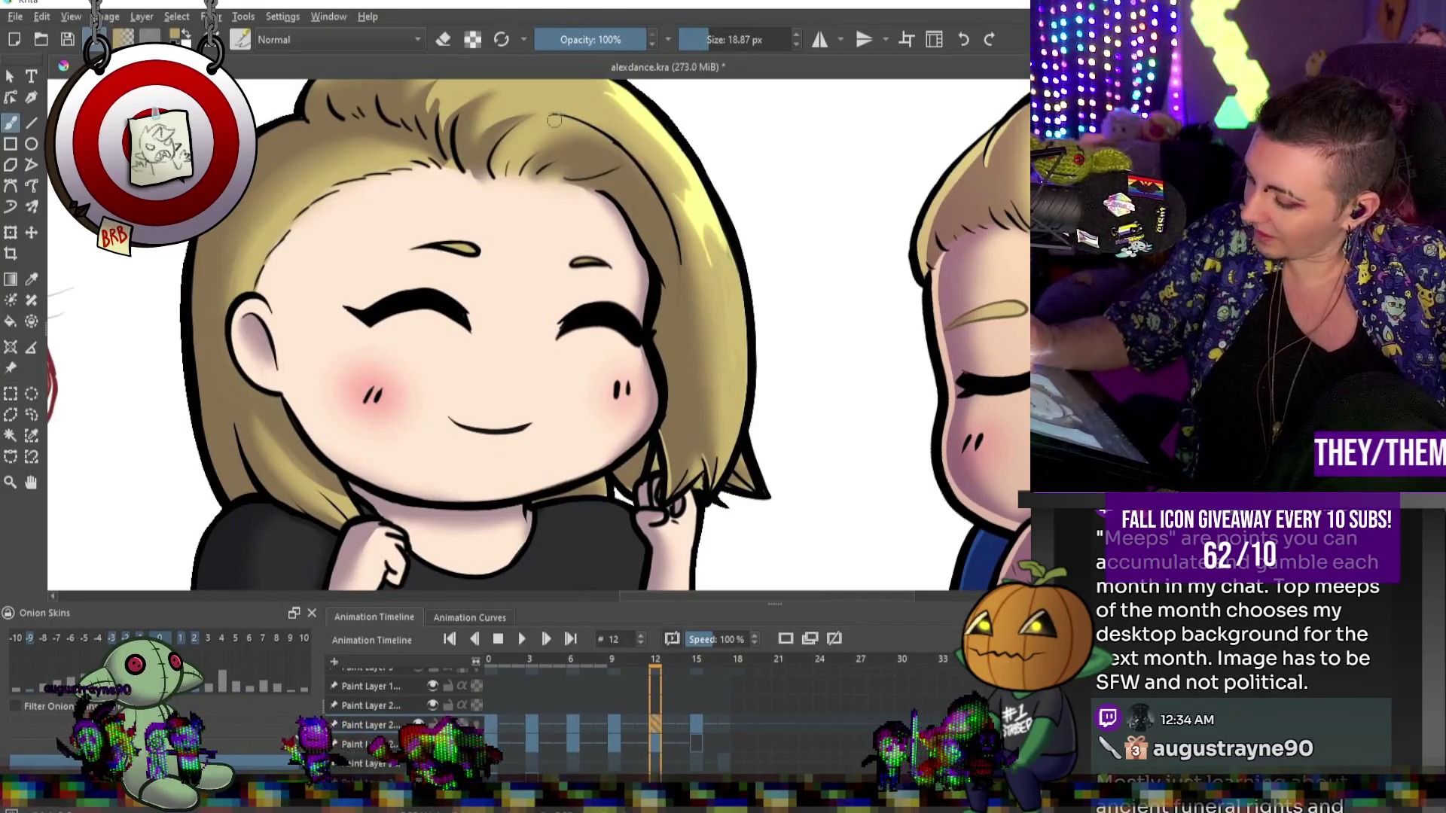
pyautogui.press('ctrl')
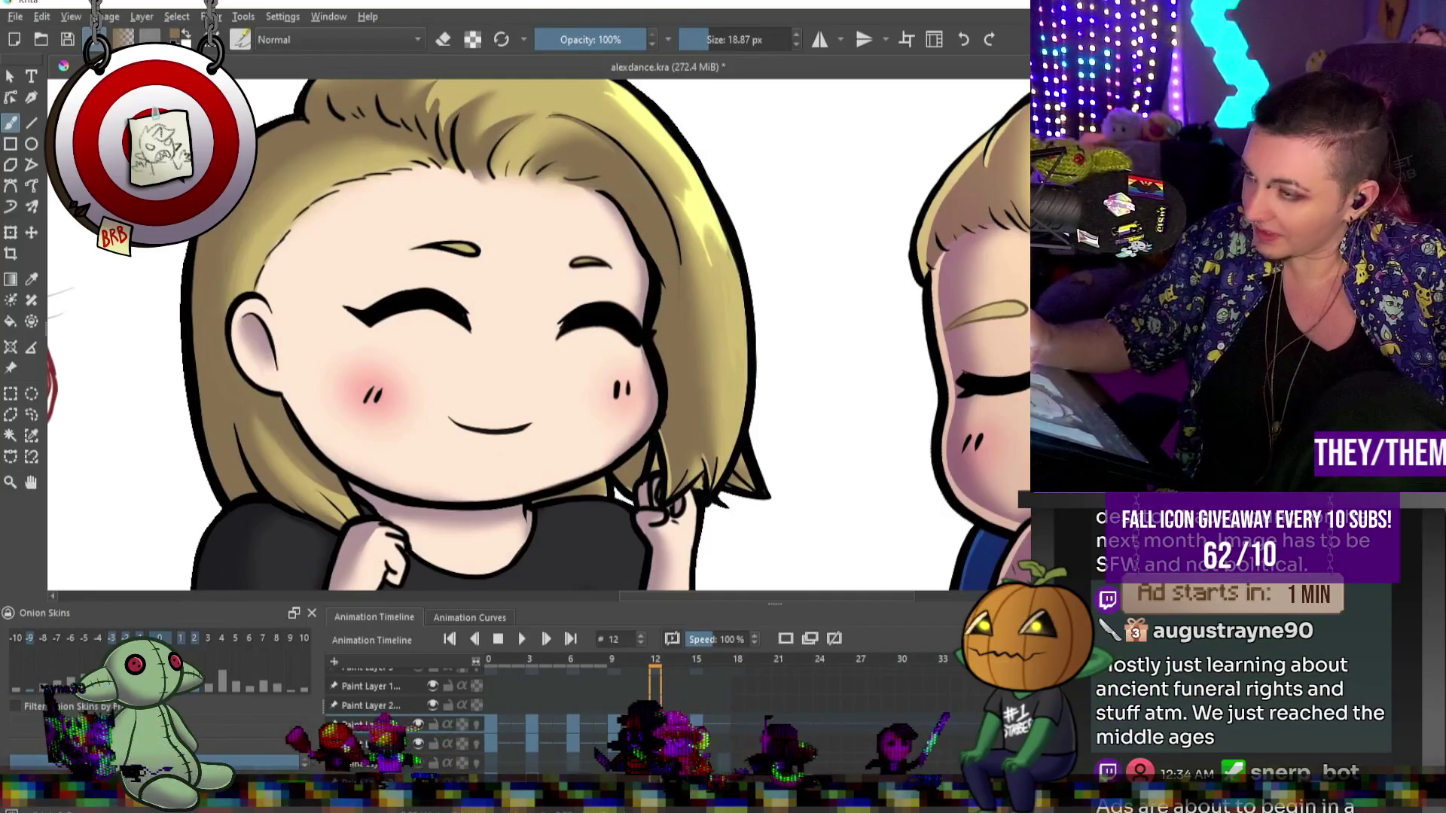
pyautogui.press('alt')
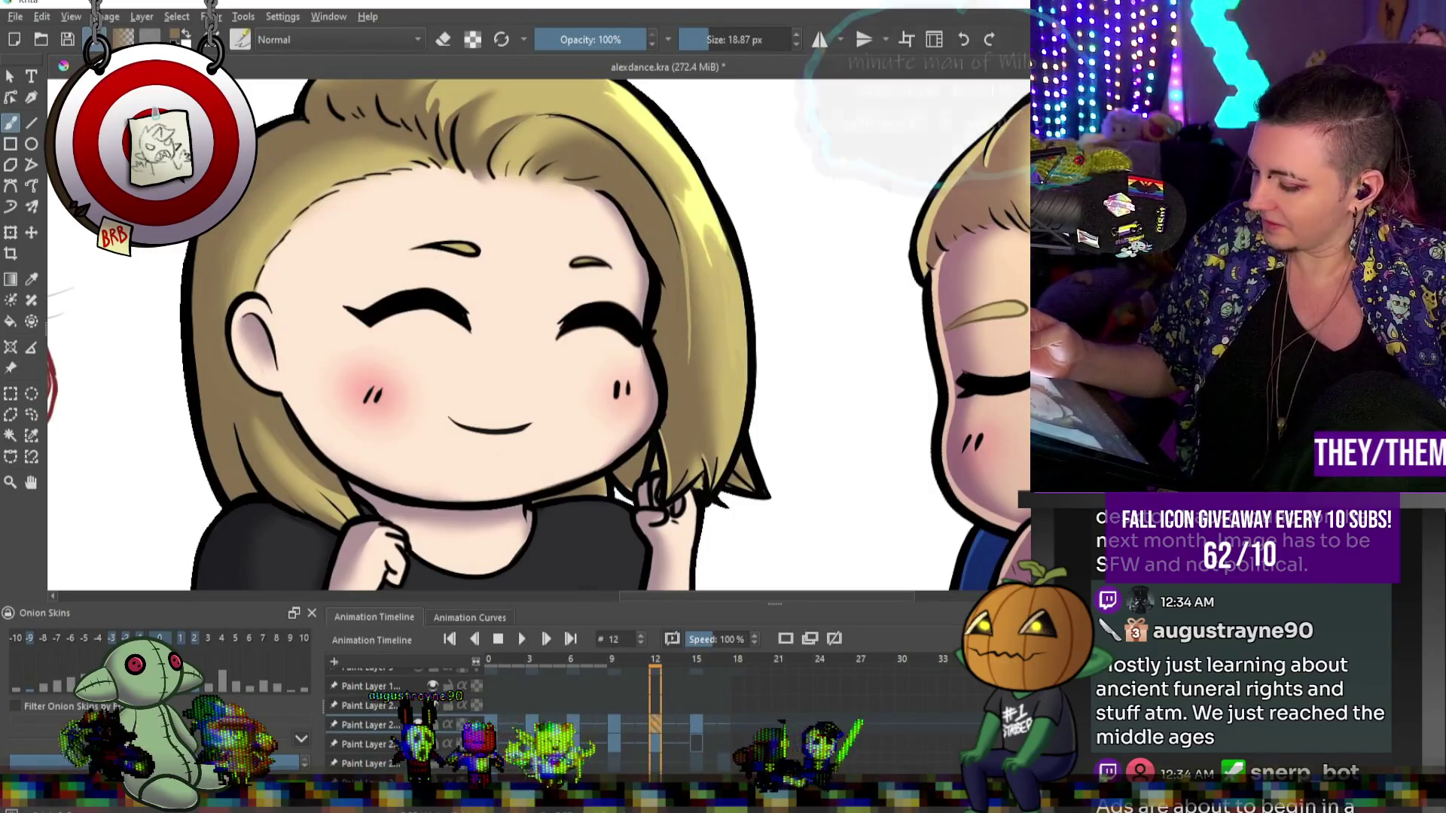
pyautogui.keyDown('ctrl'); pyautogui.click(742, 309); pyautogui.keyUp('ctrl')
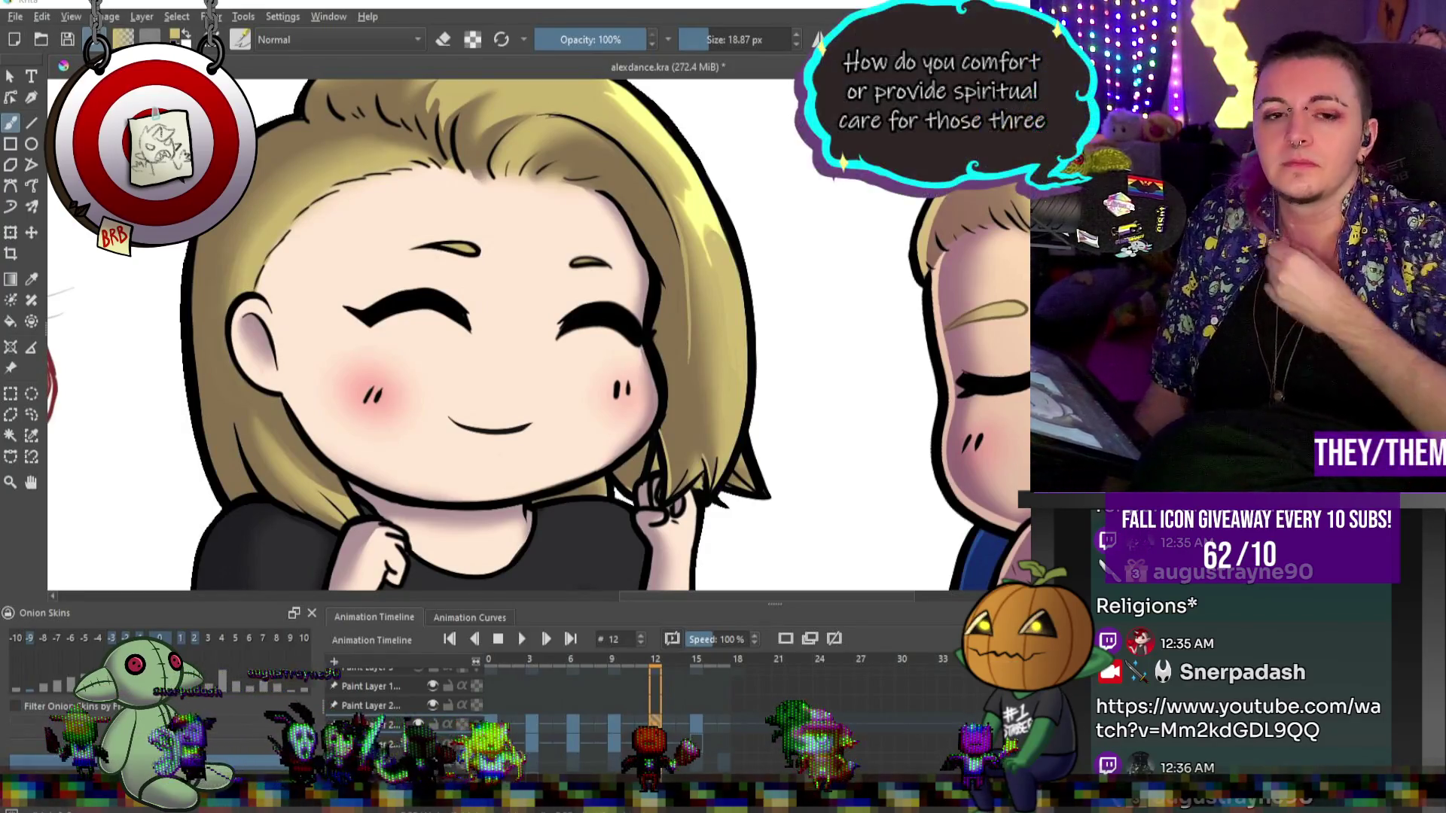
# Zoom out to see the red sketch beside the fists-up blonde chibi on frame 12.
pyautogui.scroll(-5, 775, 258)
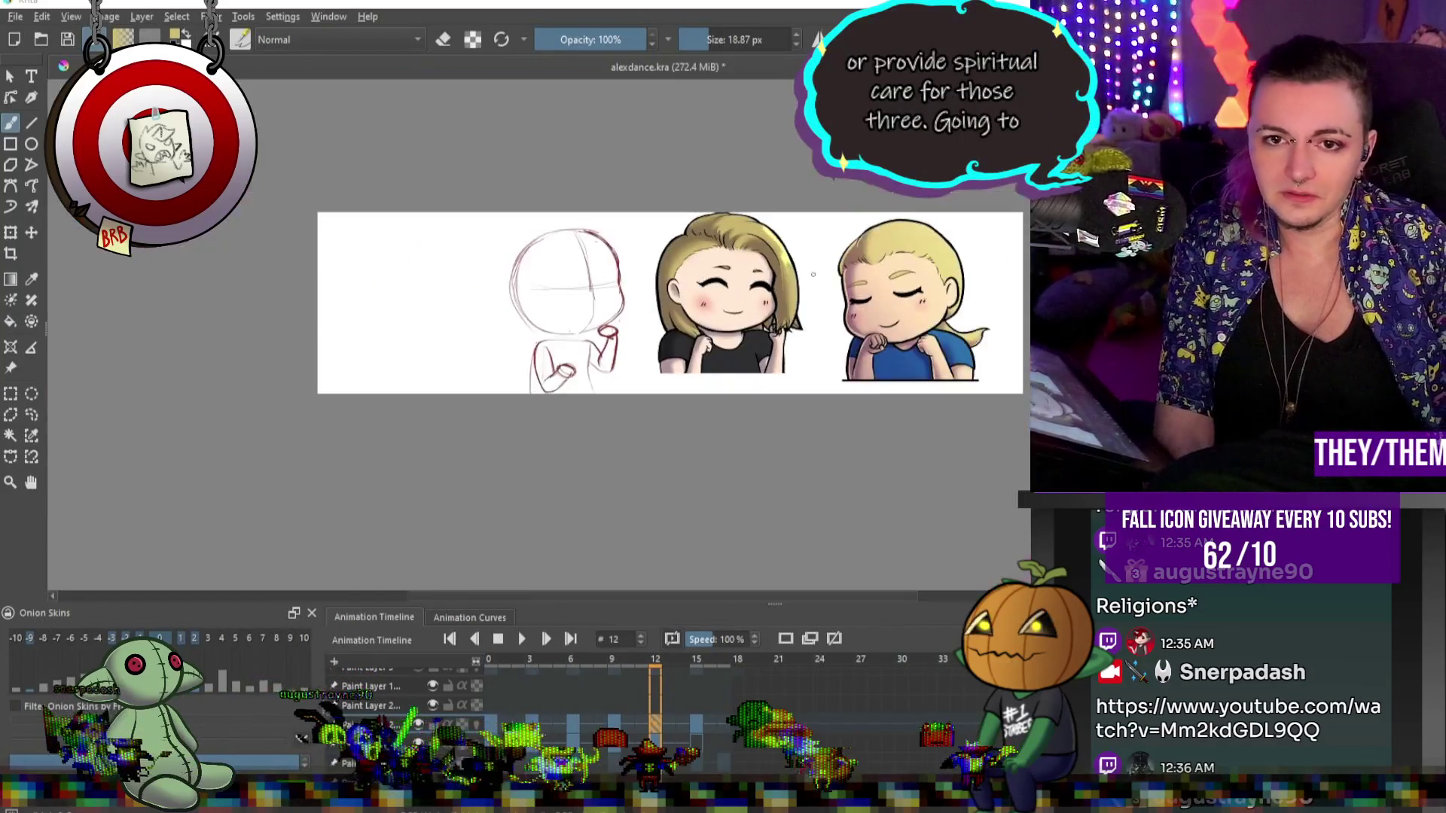
# Zoom in on the blonde face and undo the shading stroke along the hair's right edge.
pyautogui.scroll(5, 775, 258)
pyautogui.scroll(3, 775, 258)
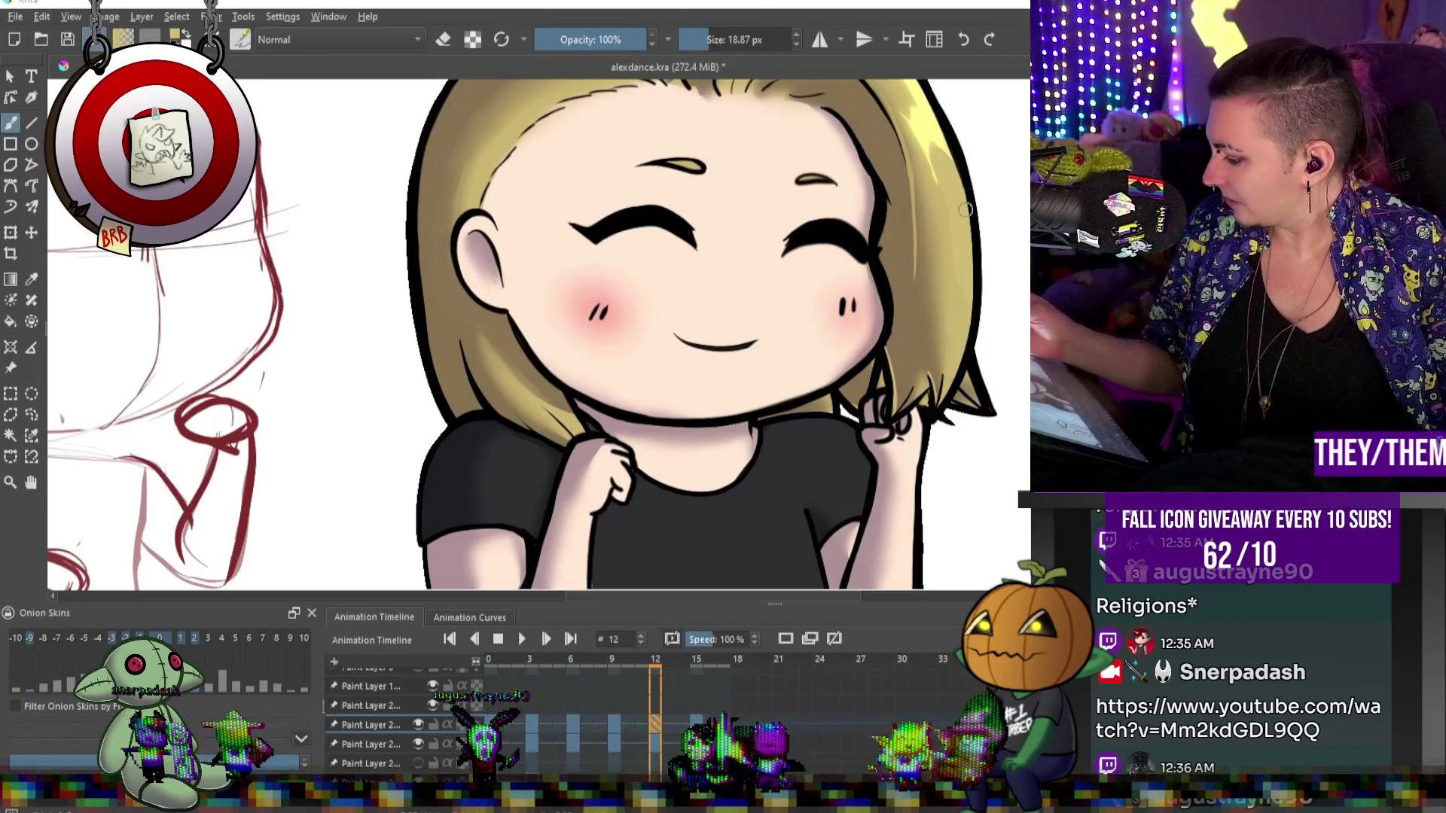
pyautogui.hotkey('ctrl', 'z')
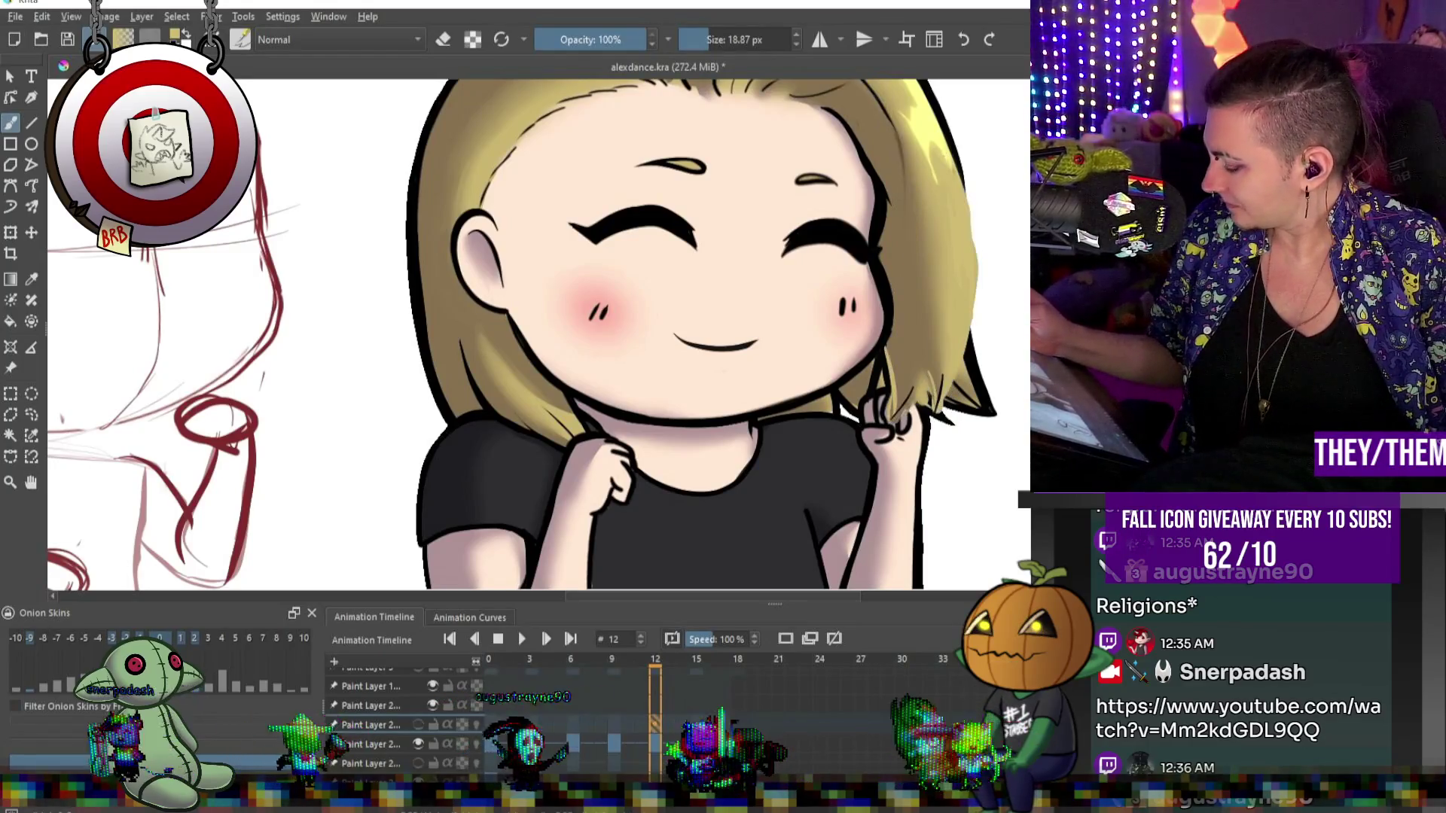